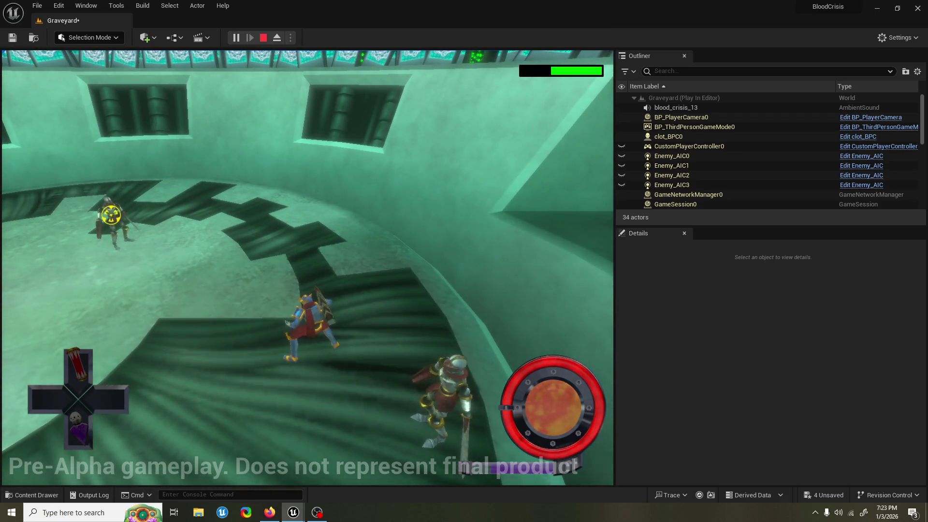
# - End the Graveyard level's Play-in-Editor session with Escape
pyautogui.press('Escape')
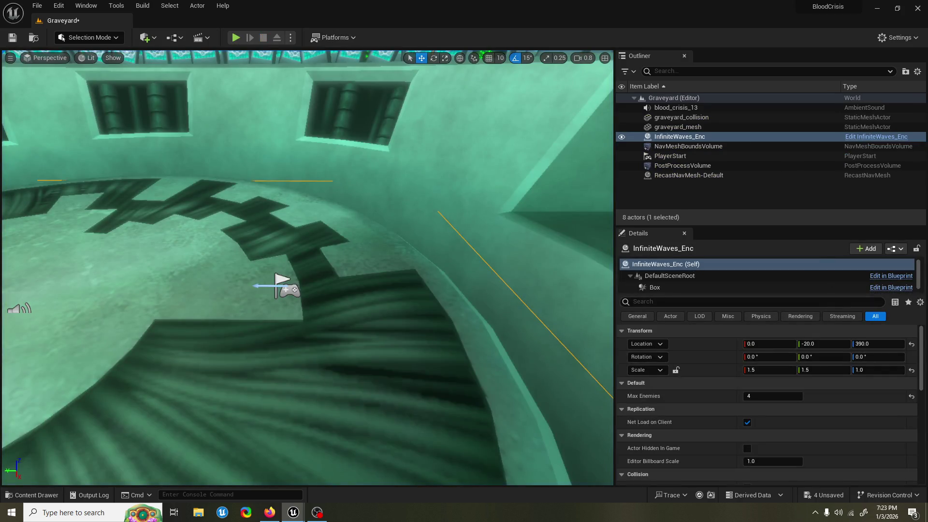
# - Frame InfiniteWaves_Enc and swing the viewport up to look down over the arena floor
pyautogui.click(316, 512)
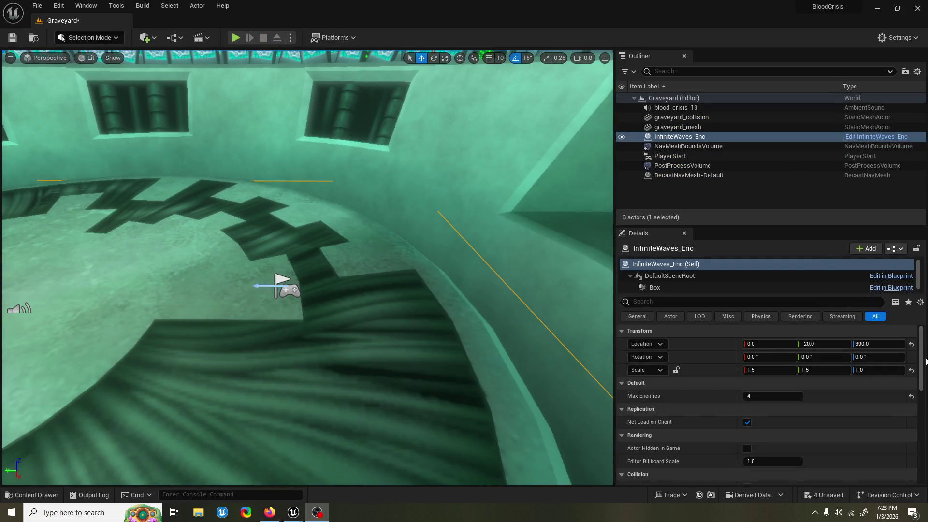
pyautogui.press('f')
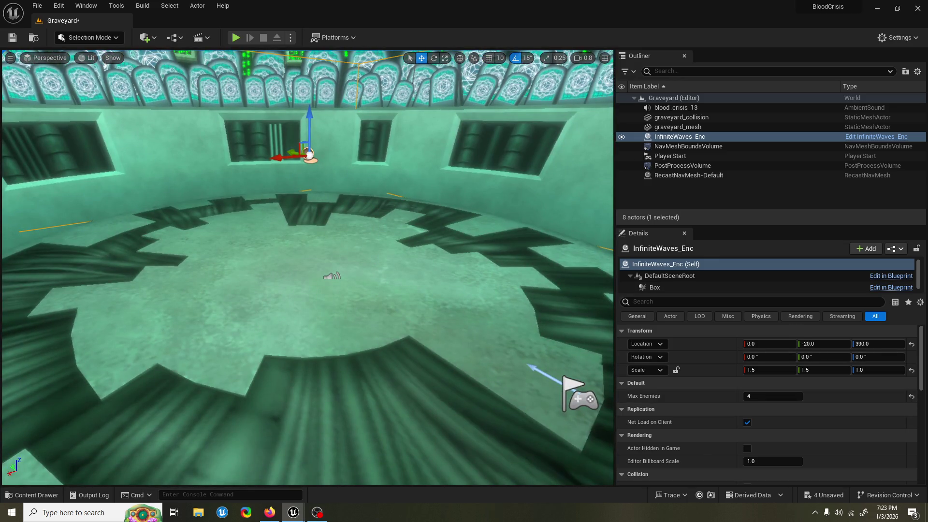
pyautogui.moveTo(599, 300)
pyautogui.mouseDown()
pyautogui.moveTo(555, 271)
pyautogui.moveTo(526, 217)
pyautogui.moveTo(538, 265)
pyautogui.moveTo(538, 227)
pyautogui.mouseUp()
pyautogui.scroll(-3, 538, 227)
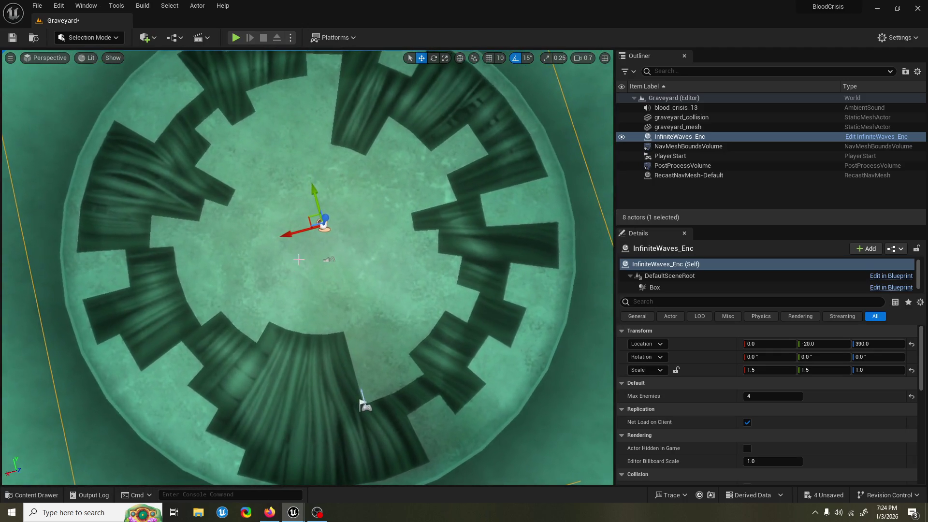
# - Set blood_crisis_13's Location X and Y to 0, then start a Graveyard playtest
pyautogui.click(332, 259)
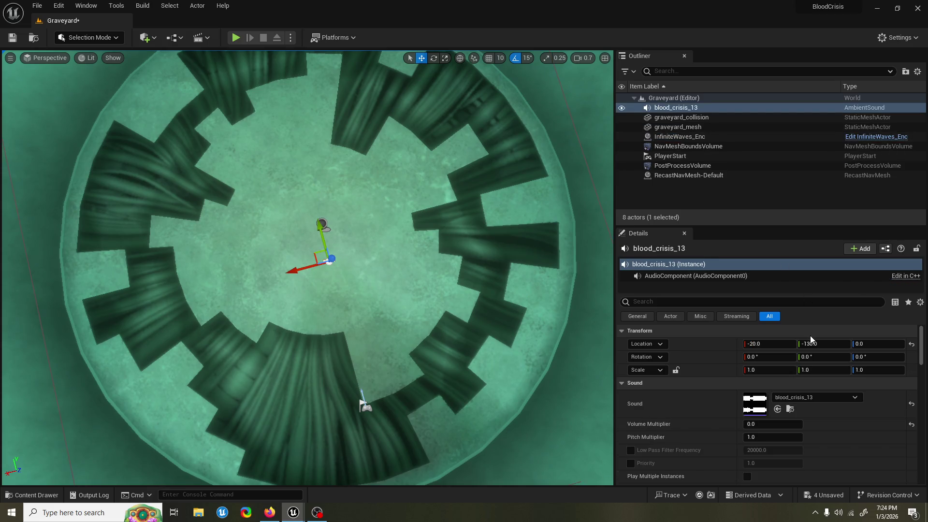
pyautogui.click(769, 343)
pyautogui.write('0')
pyautogui.press('Return')
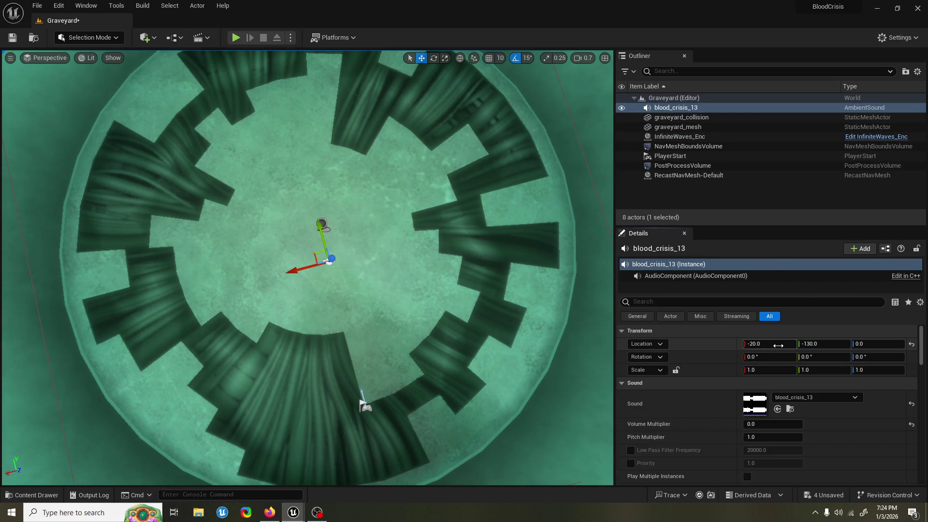
pyautogui.click(809, 344)
pyautogui.write('0')
pyautogui.press('Return')
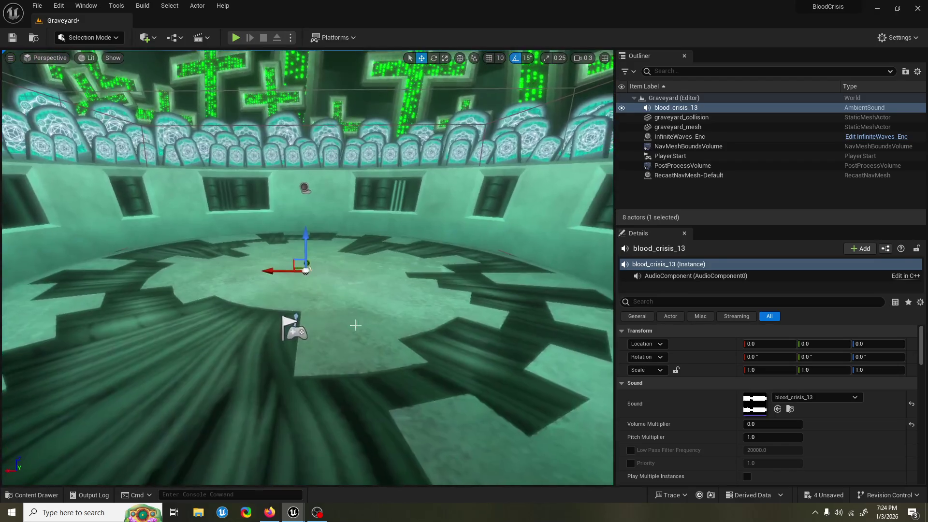
pyautogui.hotkey('alt', 'p')
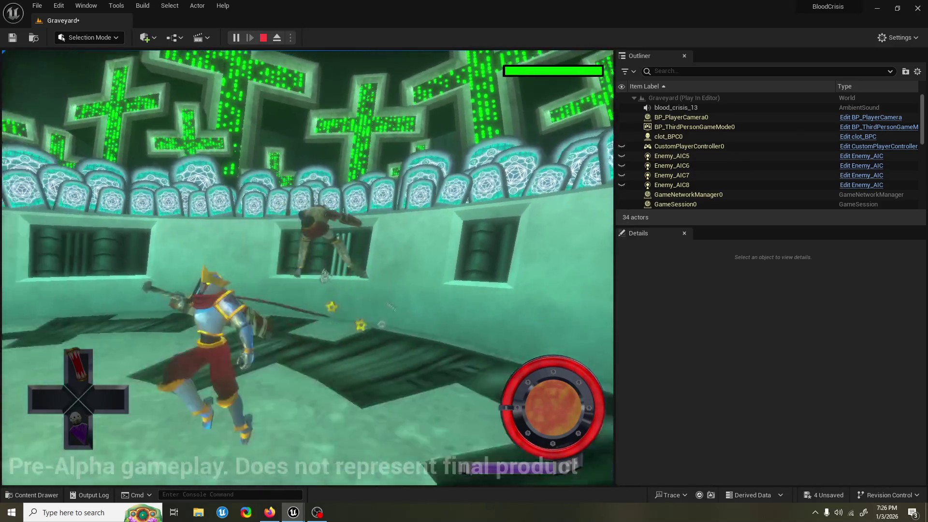
pyautogui.press('Tab')
pyautogui.press('Tab')
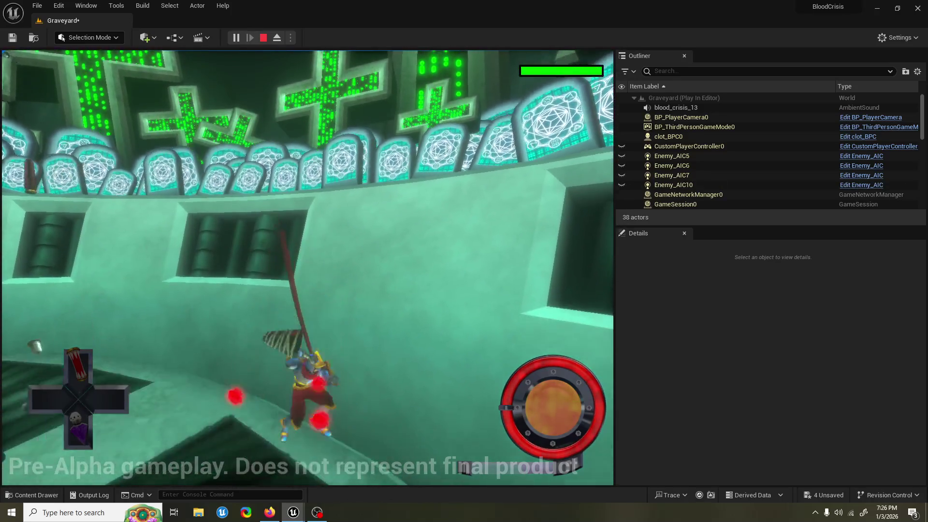
pyautogui.press('Escape')
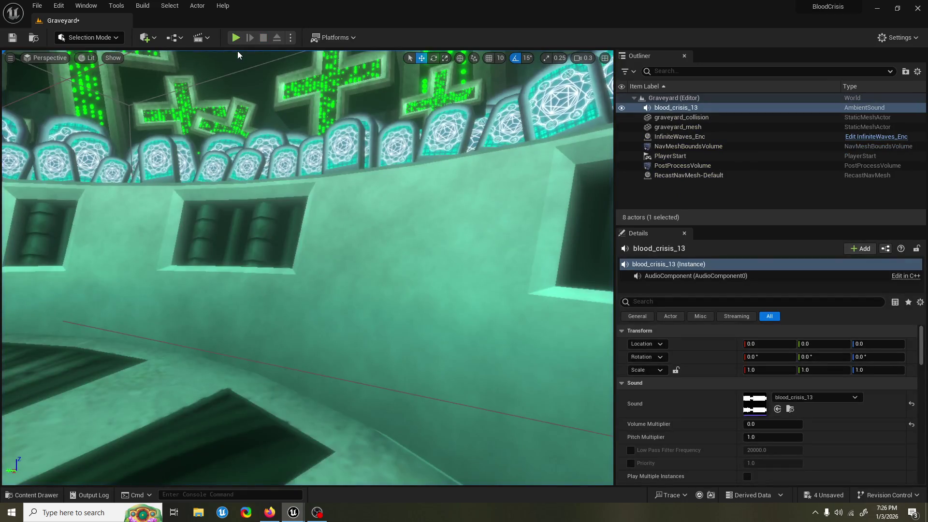
# - Frame the selected blood_crisis_13 sound actor in the viewport
pyautogui.scroll(2, 308, 268)
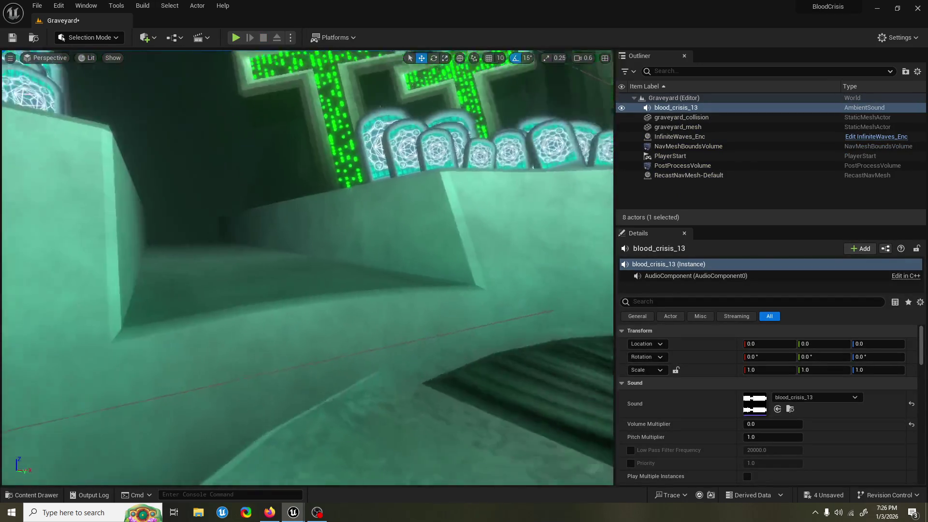
pyautogui.press('f')
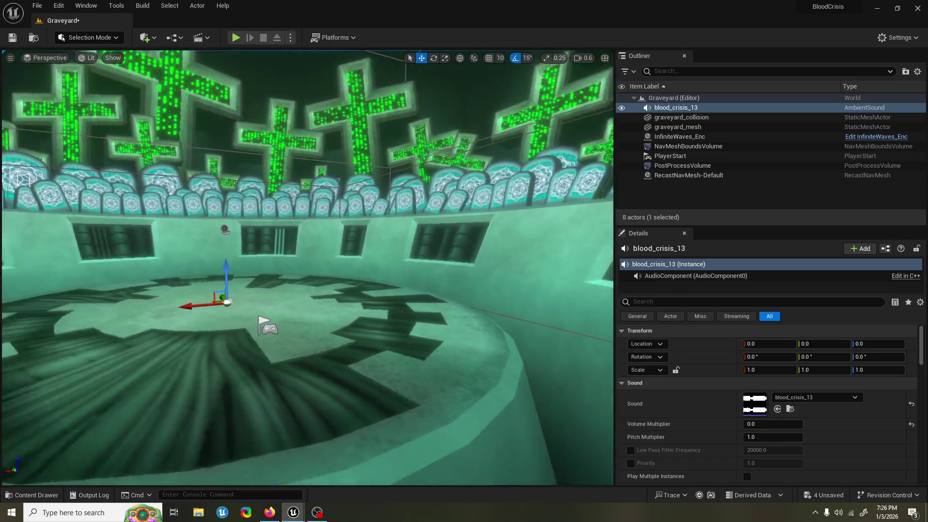
pyautogui.scroll(1, 275, 251)
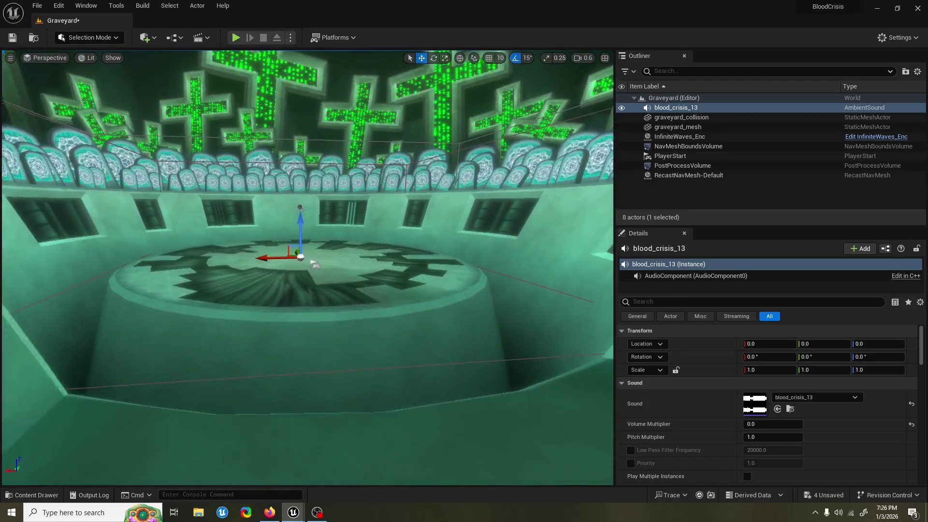
pyautogui.scroll(-1, 307, 267)
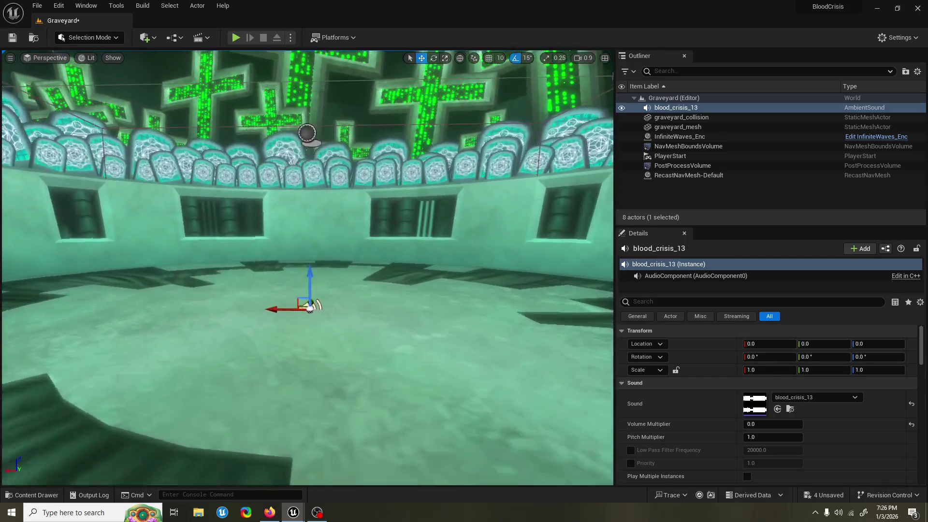
# - Search the Content Drawer for 'hud' and browse to ComboGauge_WGT's UI/HUD folder
pyautogui.click(31, 495)
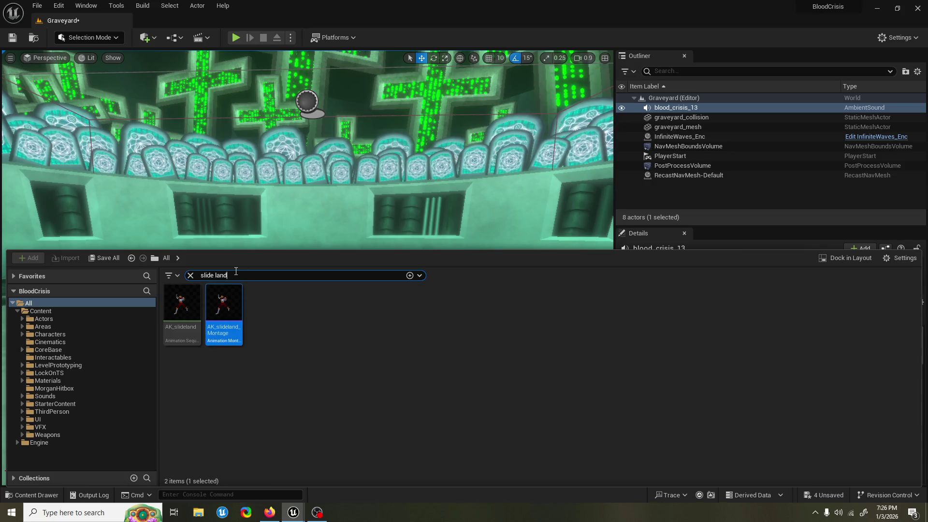
pyautogui.click(217, 275)
pyautogui.write('hud')
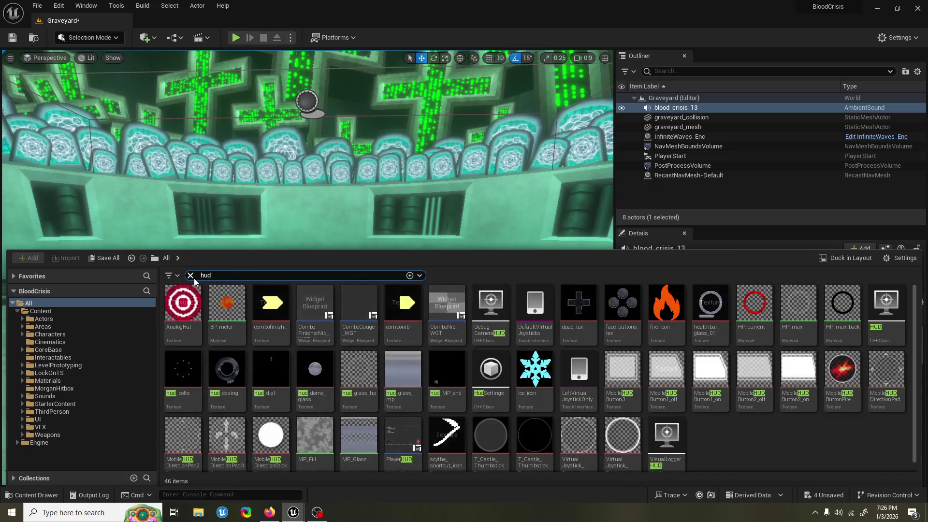
pyautogui.scroll(-1, 329, 297)
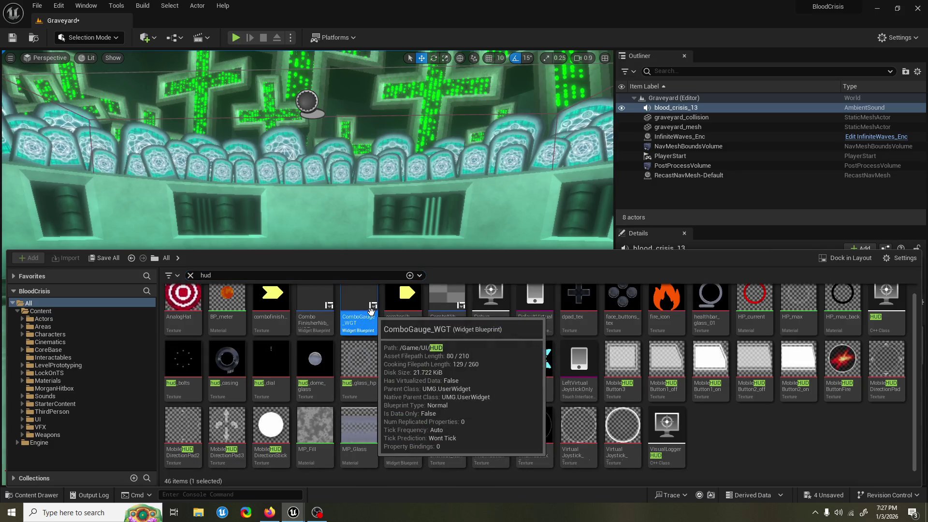
pyautogui.hotkey('ctrl', 'b')
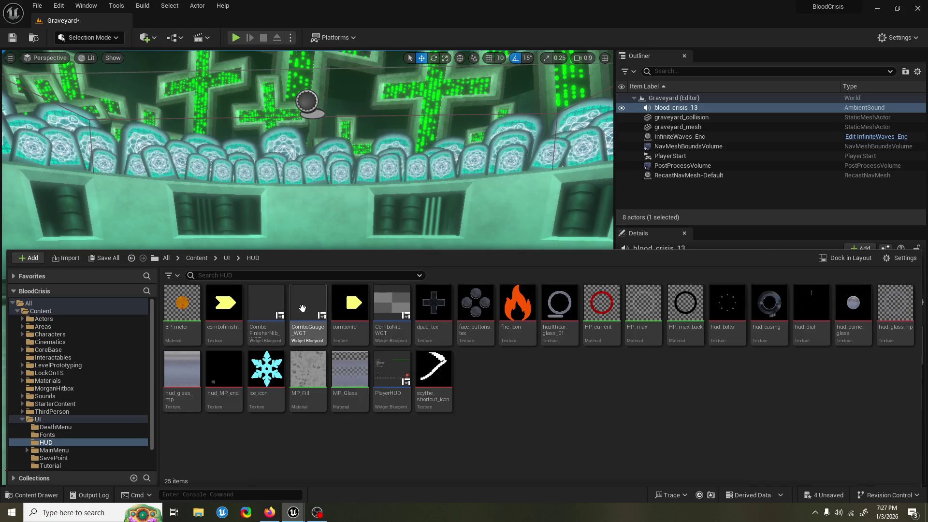
pyautogui.click(312, 310)
# - Open ComboGauge_WGT in the Widget Designer and select its root Horizontal Box
pyautogui.doubleClick(312, 310)
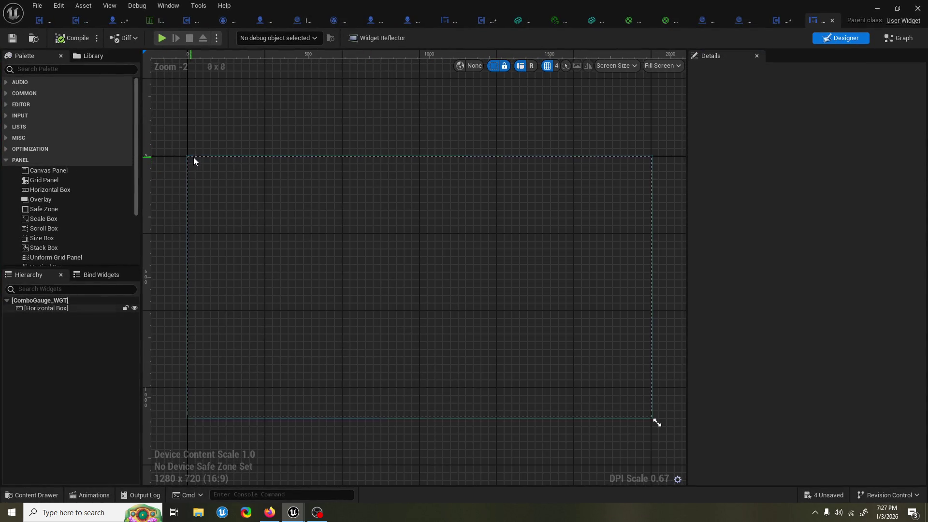
pyautogui.moveTo(681, 425)
pyautogui.mouseDown()
pyautogui.moveTo(590, 341)
pyautogui.moveTo(547, 279)
pyautogui.moveTo(460, 222)
pyautogui.moveTo(396, 205)
pyautogui.moveTo(679, 422)
pyautogui.mouseUp()
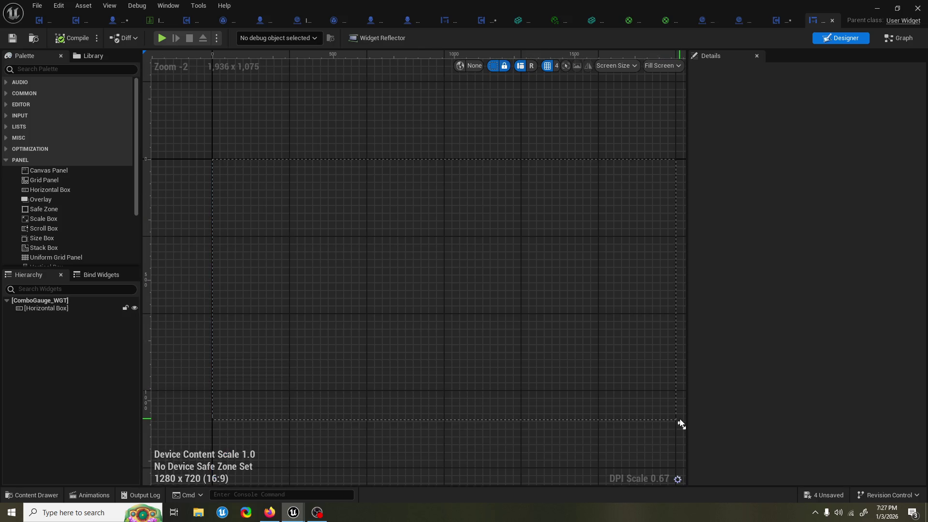
pyautogui.click(655, 410)
pyautogui.scroll(-4, 611, 370)
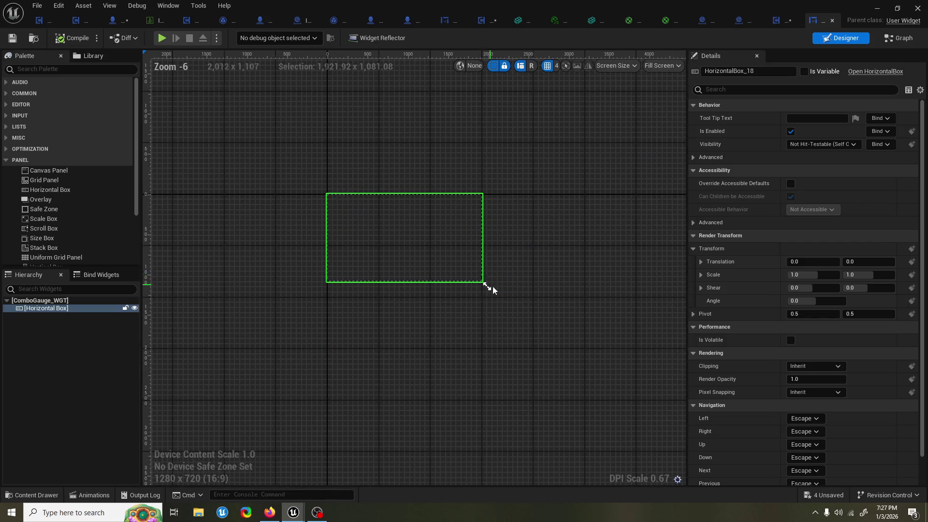
pyautogui.scroll(1, 483, 282)
# - Resize the design preview to 1920x1080 and nest a new Horizontal Box inside the root
pyautogui.moveTo(481, 283); pyautogui.dragTo(592, 342)
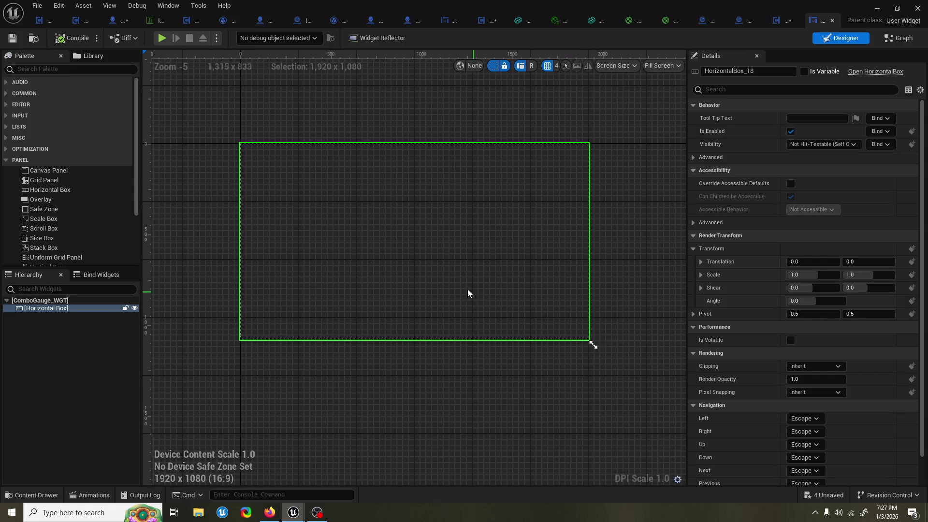
pyautogui.scroll(1, 437, 274)
pyautogui.moveTo(419, 268)
pyautogui.mouseDown()
pyautogui.moveTo(458, 324)
pyautogui.moveTo(436, 308)
pyautogui.mouseUp()
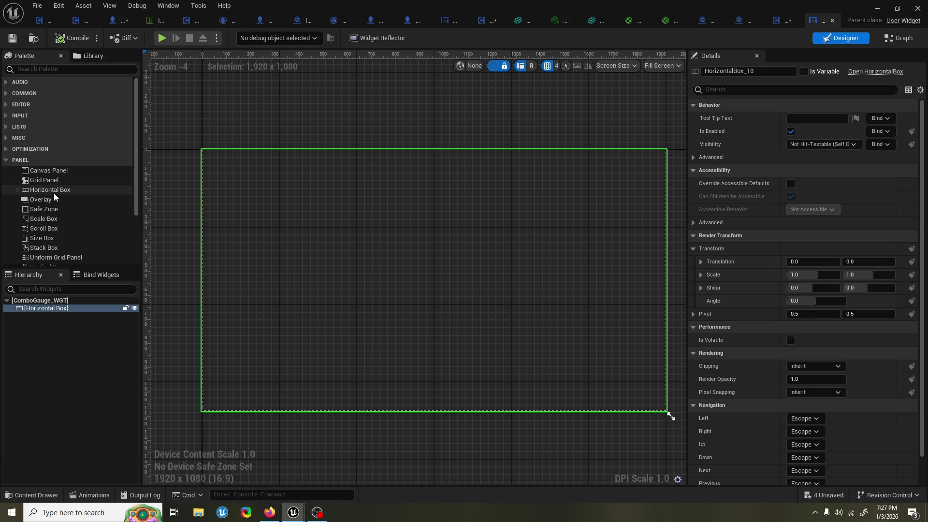
pyautogui.moveTo(53, 192)
pyautogui.mouseDown()
pyautogui.moveTo(236, 166)
pyautogui.moveTo(241, 186)
pyautogui.mouseUp()
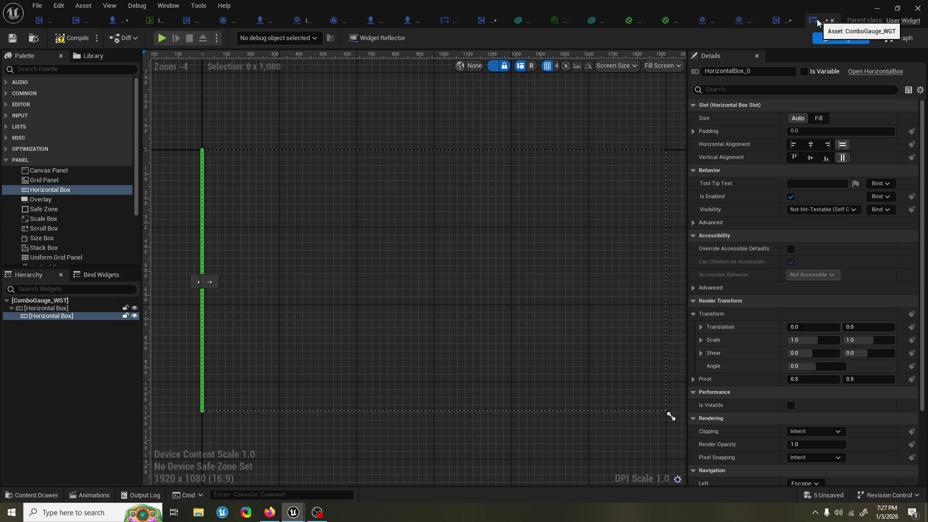
pyautogui.click(32, 495)
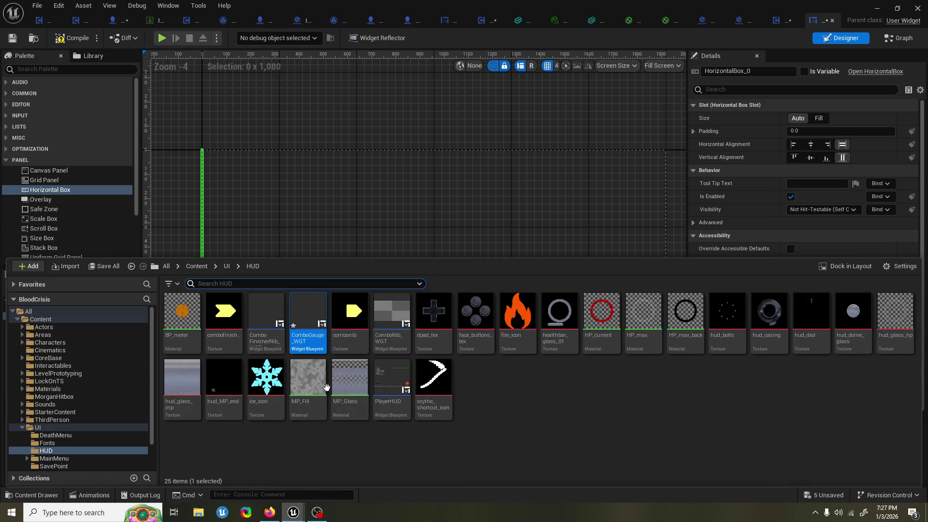
pyautogui.click(275, 319)
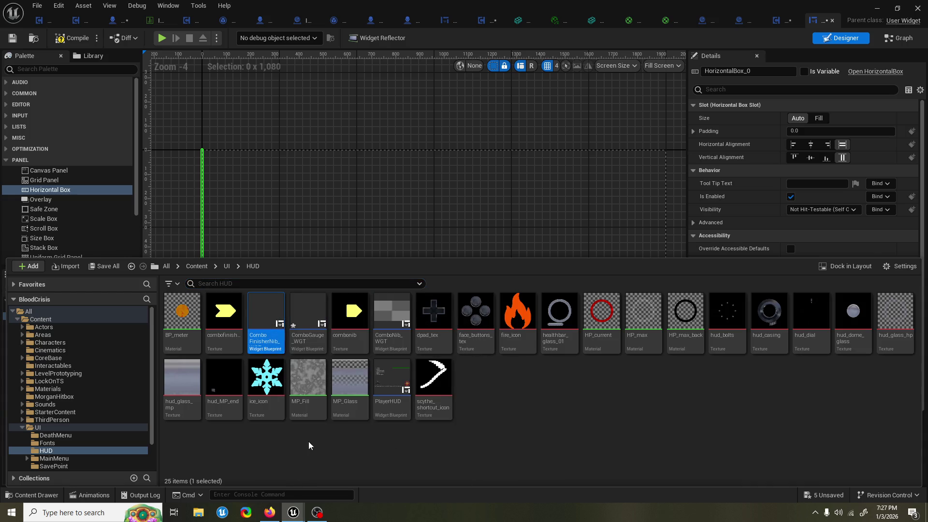
pyautogui.doubleClick(391, 314)
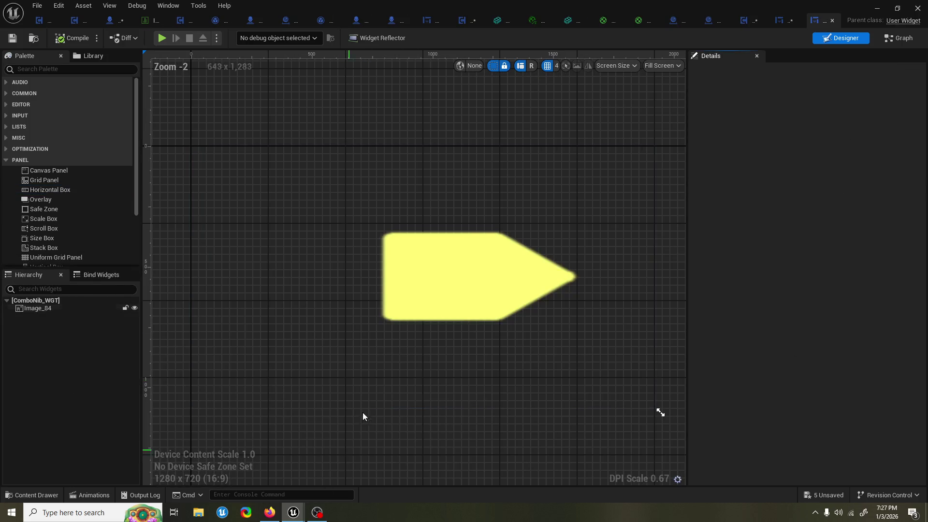
pyautogui.scroll(-2, 437, 244)
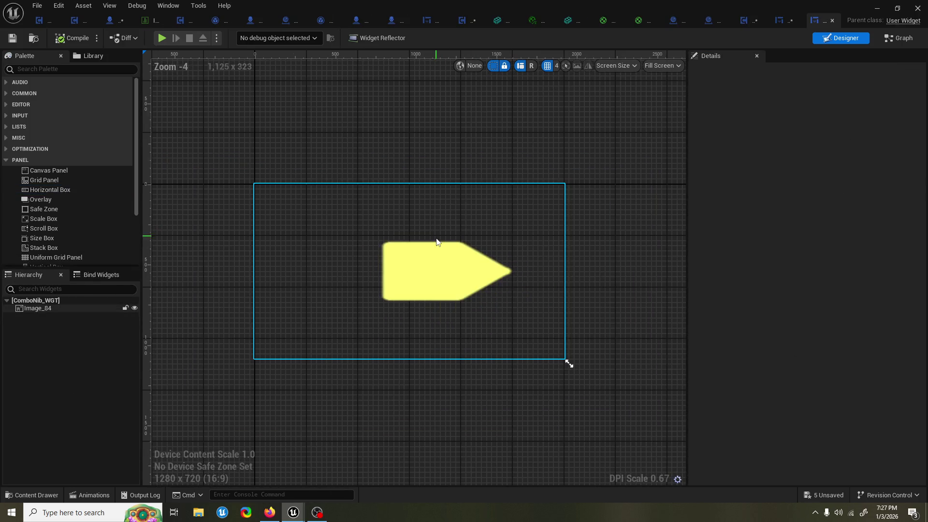
pyautogui.click(439, 249)
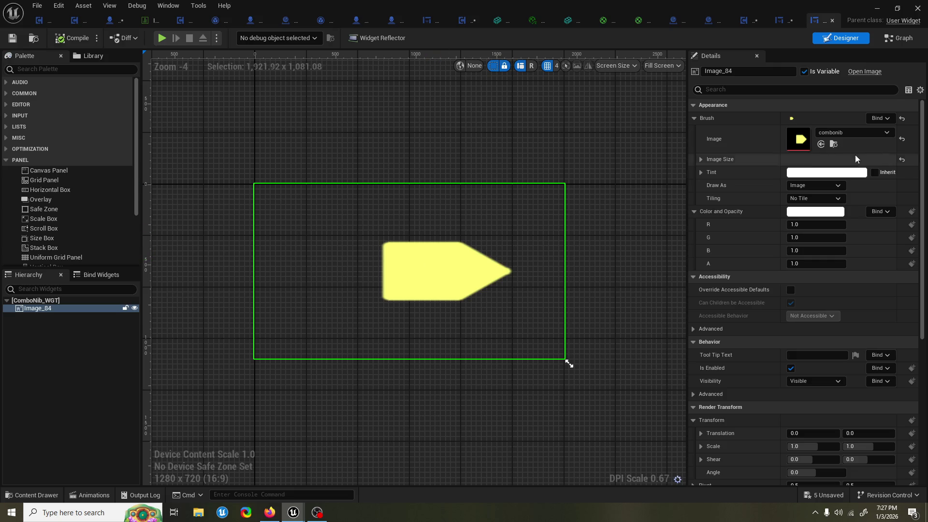
pyautogui.click(701, 159)
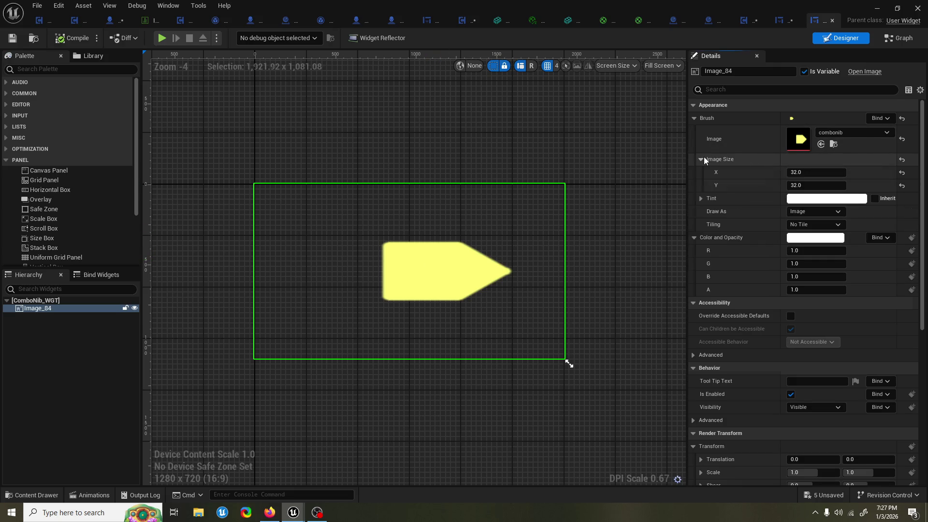
pyautogui.moveTo(816, 172); pyautogui.dragTo(827, 172)
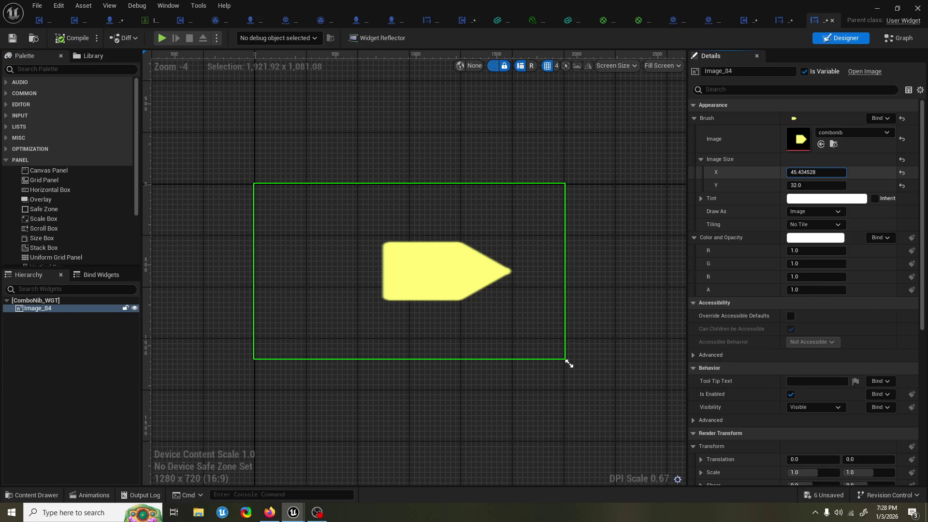
pyautogui.click(815, 172)
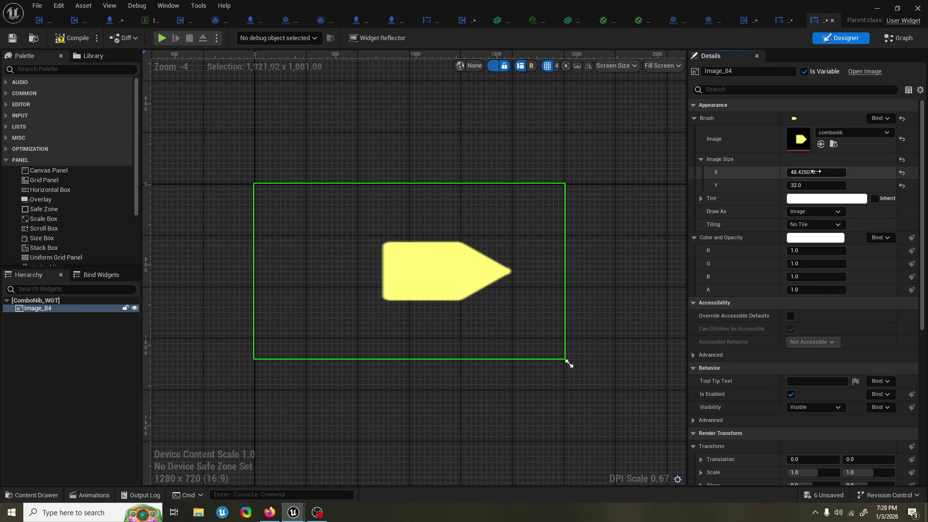
pyautogui.click(774, 176)
pyautogui.hotkey('ctrl', 'z')
pyautogui.hotkey('ctrl', 'z')
pyautogui.hotkey('ctrl', 'z')
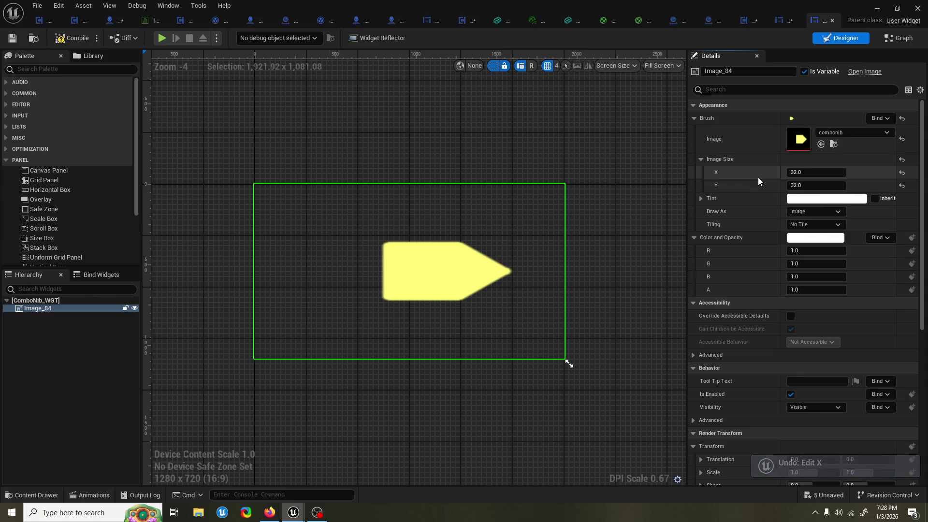
pyautogui.click(27, 300)
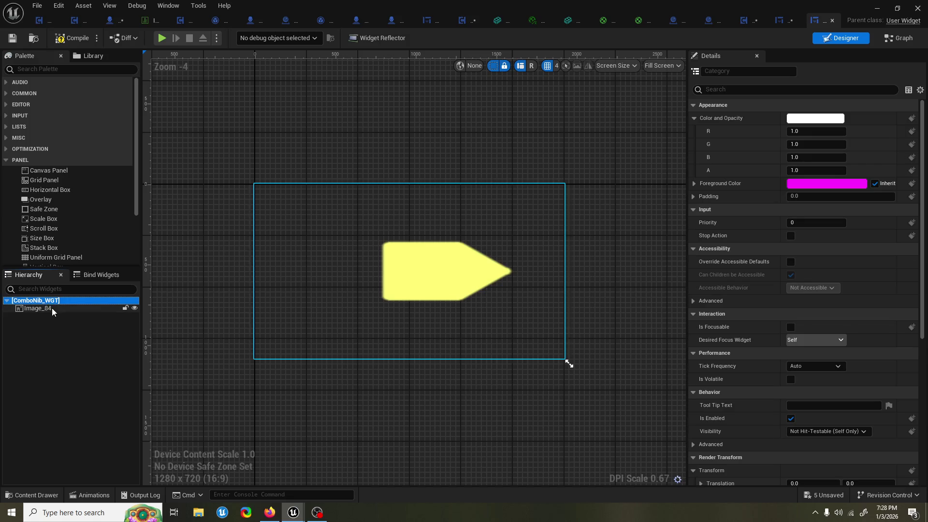
pyautogui.click(51, 308)
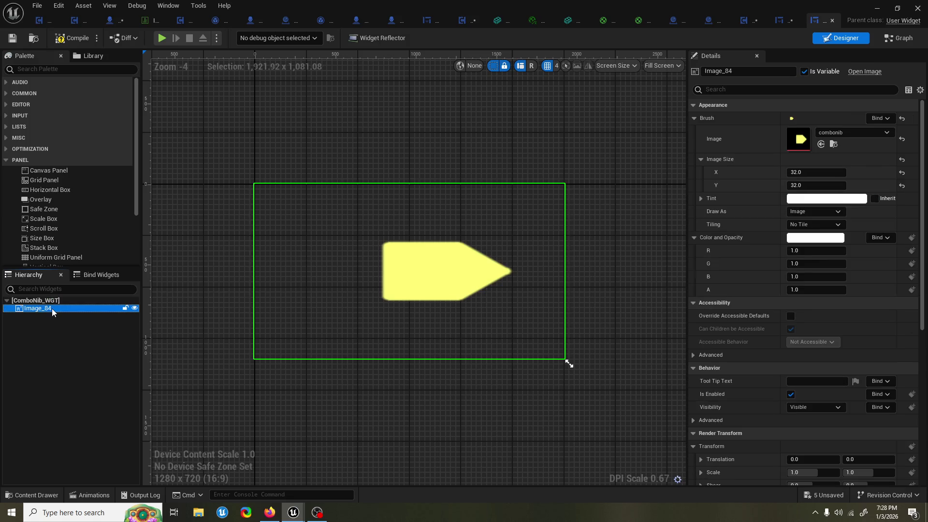
pyautogui.scroll(-3, 360, 195)
pyautogui.scroll(2, 360, 196)
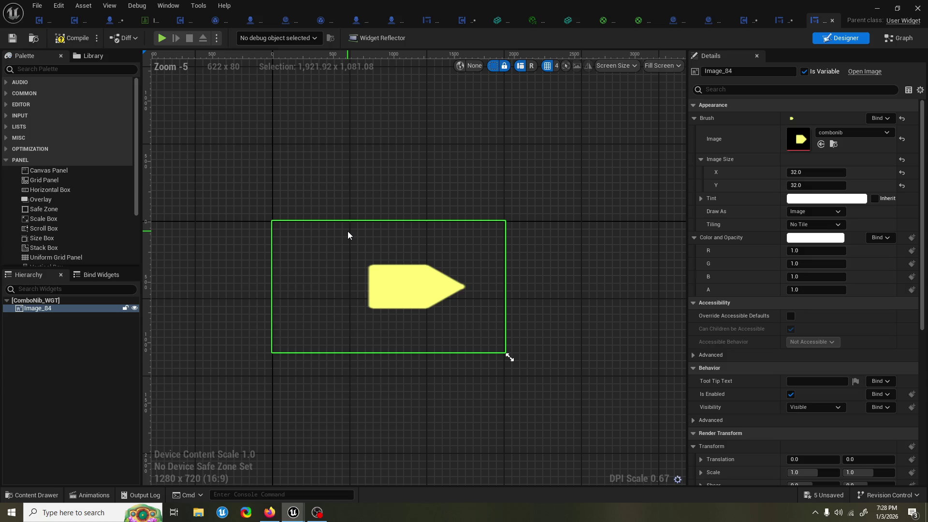
pyautogui.click(94, 495)
# - Scrub the ComboNib arrow's 'appear' animation, then close the ComboGauge_WGT editor tab
pyautogui.moveTo(323, 240); pyautogui.dragTo(334, 181)
pyautogui.click(94, 495)
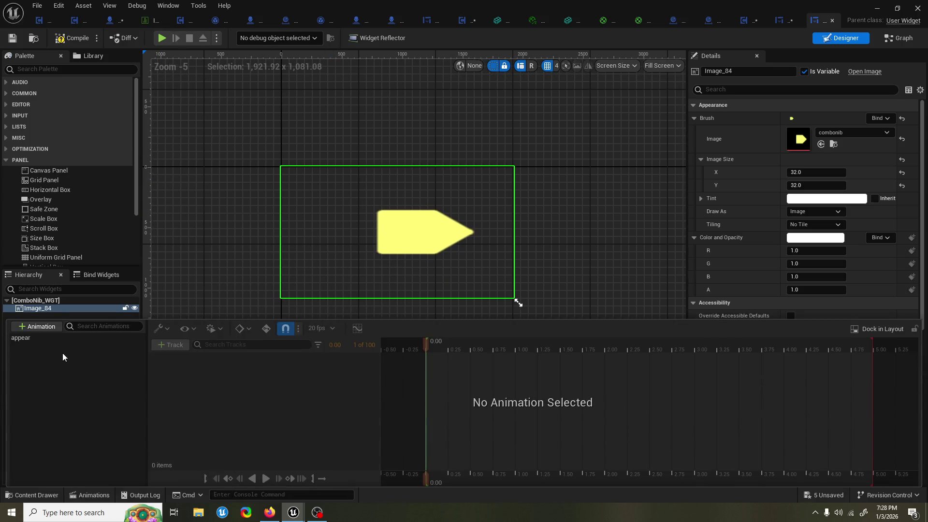
pyautogui.click(67, 340)
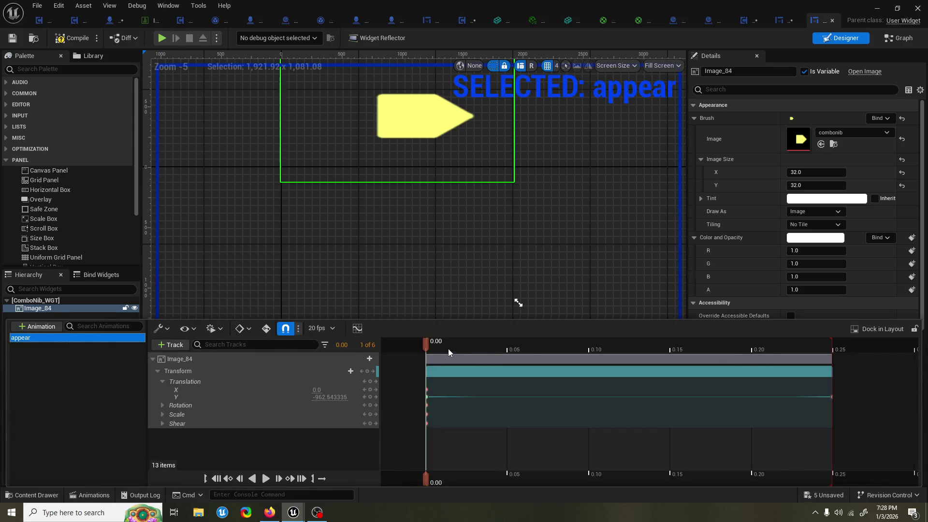
pyautogui.moveTo(448, 349)
pyautogui.mouseDown()
pyautogui.moveTo(838, 344)
pyautogui.moveTo(363, 374)
pyautogui.mouseUp()
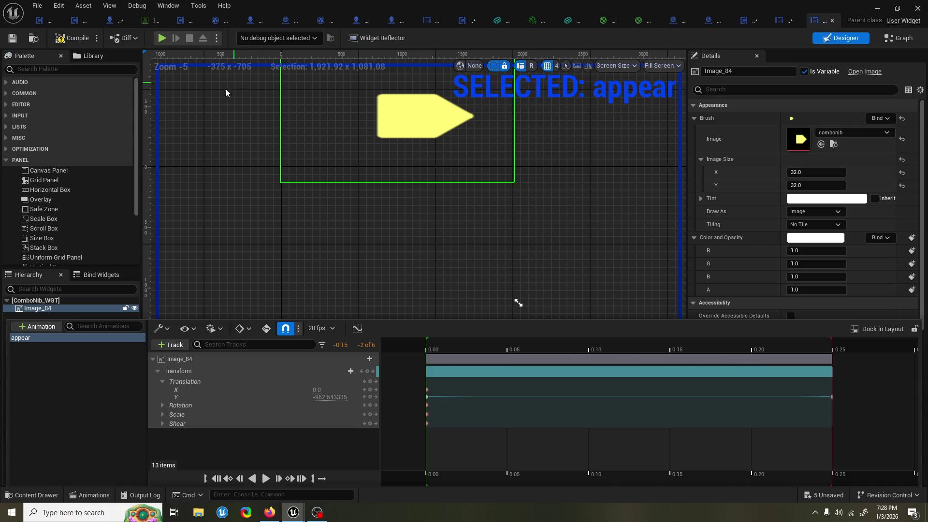
pyautogui.rightClick(792, 22)
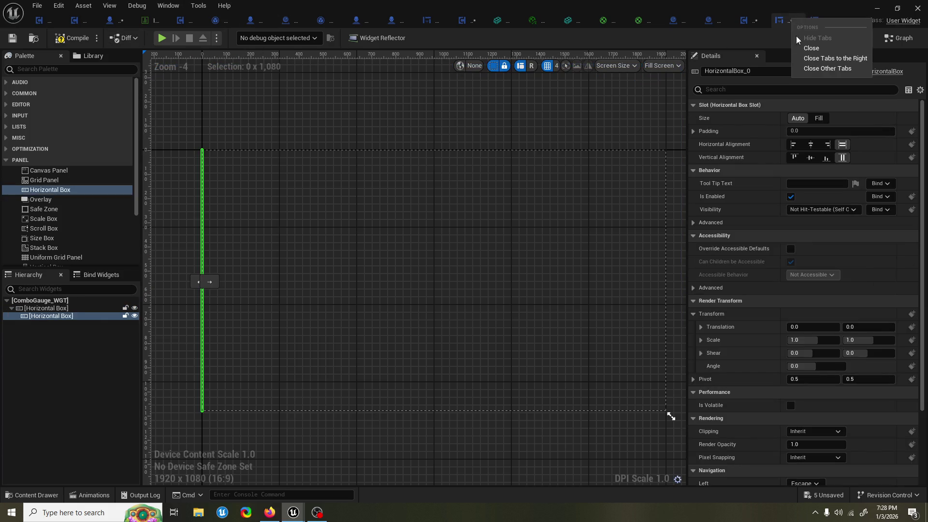
pyautogui.click(811, 48)
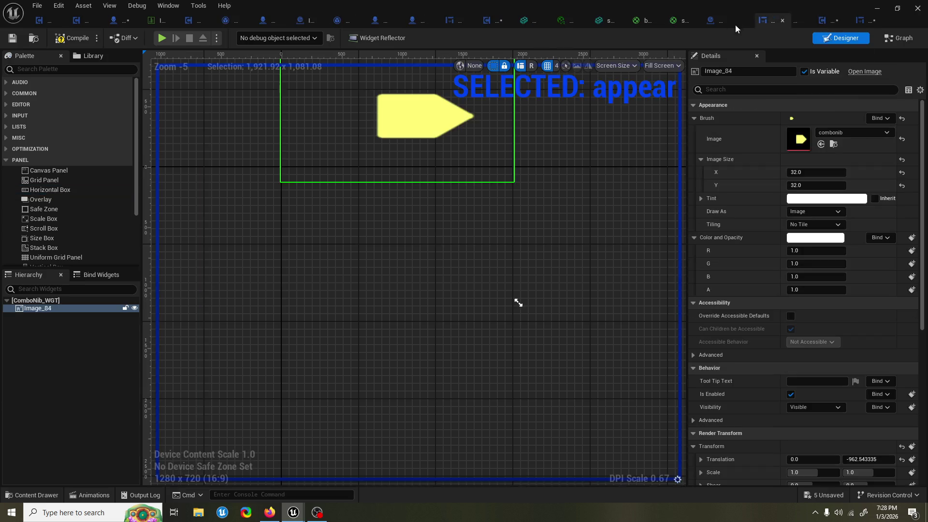
# - Move the ComboNib_WGT tab to the front and close all other editor tabs
pyautogui.moveTo(768, 20)
pyautogui.mouseDown()
pyautogui.moveTo(201, 279)
pyautogui.moveTo(48, 20)
pyautogui.mouseUp()
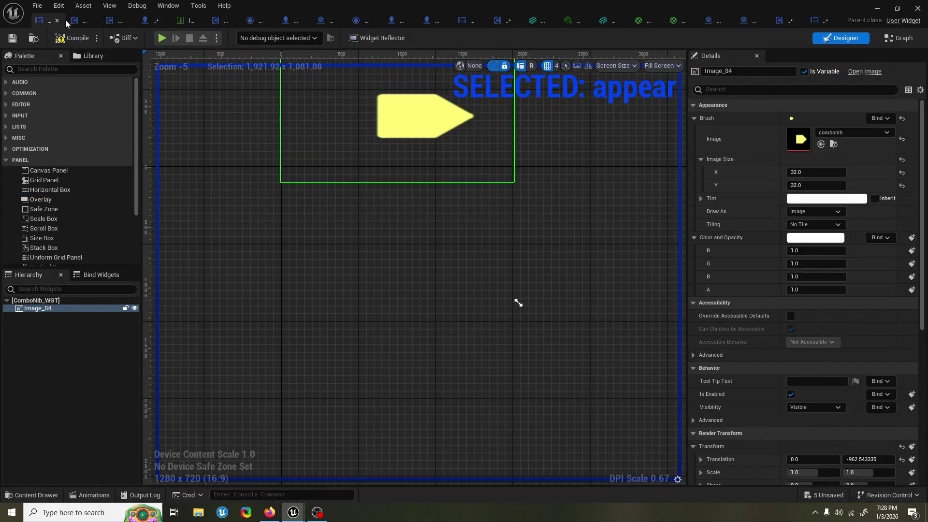
pyautogui.rightClick(49, 21)
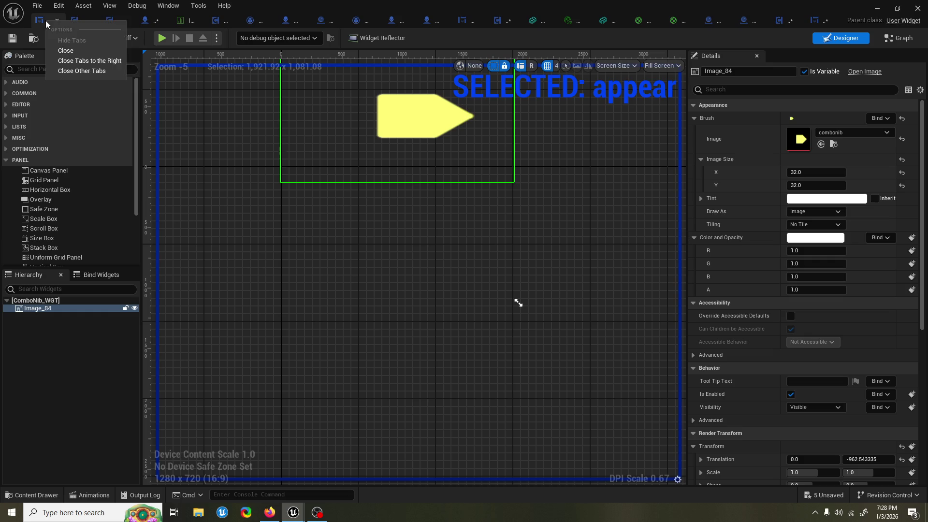
pyautogui.click(90, 61)
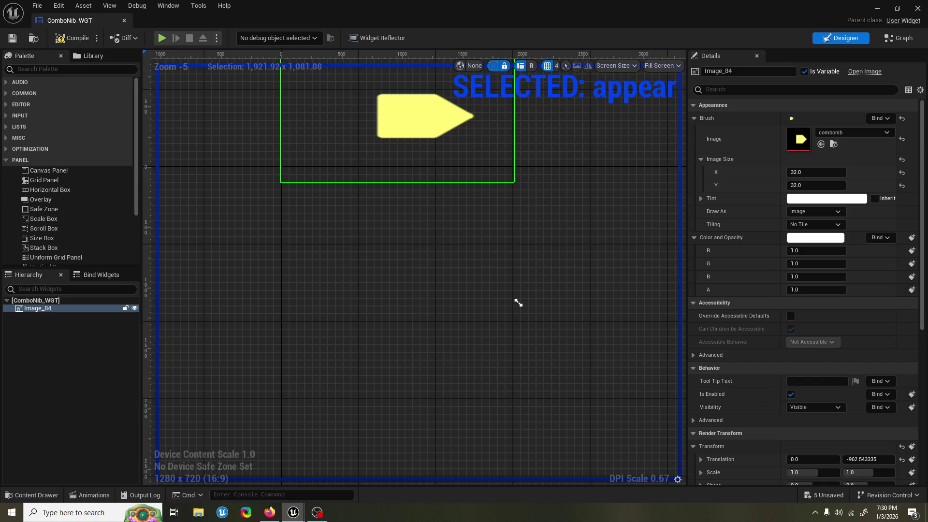
# - Play the 0.25 s 'appear' animation on Image_84 and collapse the Animations drawer
pyautogui.moveTo(258, 332); pyautogui.dragTo(258, 375)
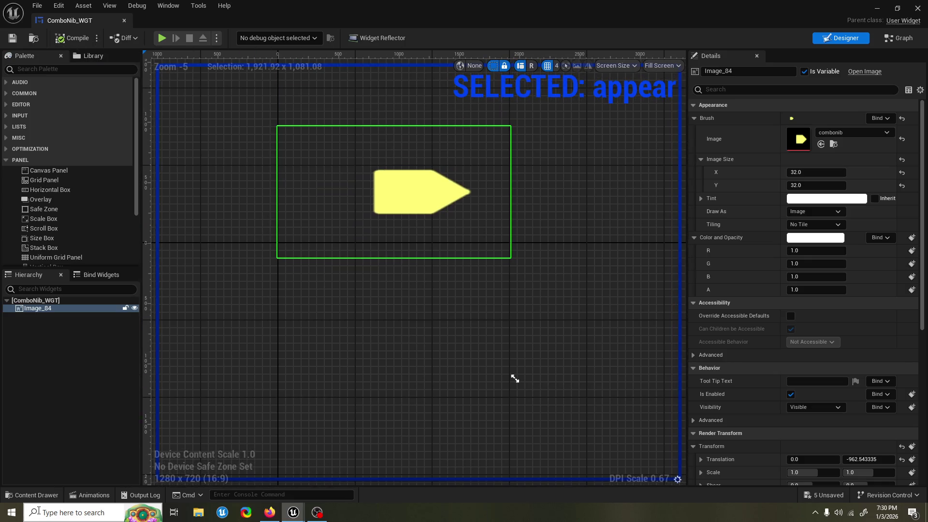
pyautogui.click(33, 495)
pyautogui.click(86, 495)
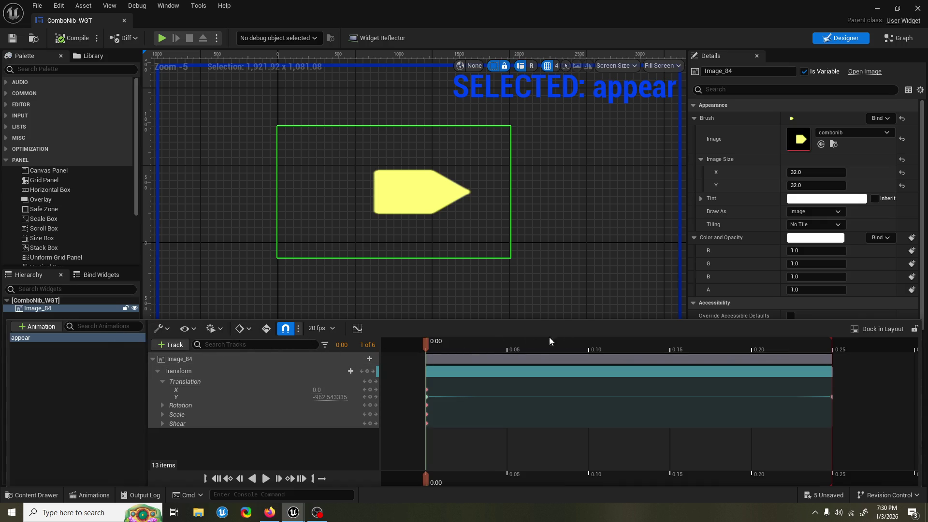
pyautogui.click(266, 480)
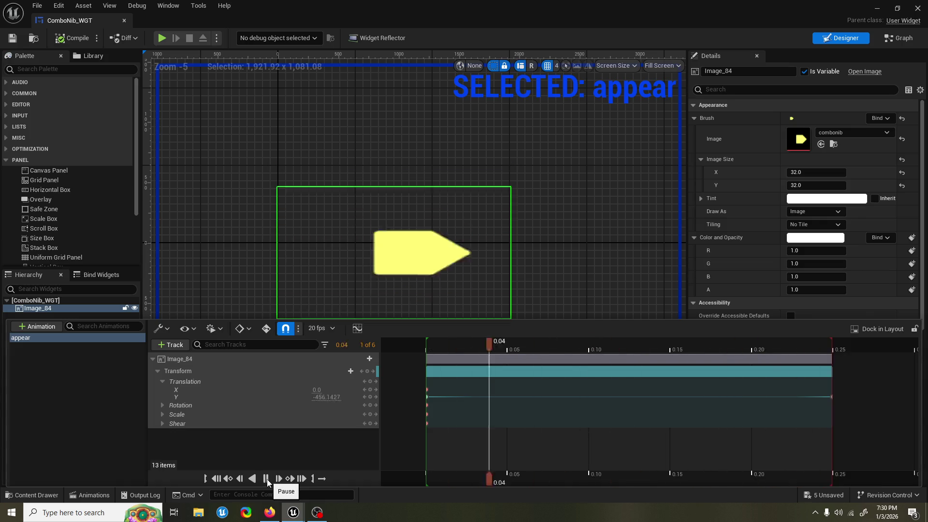
pyautogui.click(199, 6)
pyautogui.click(513, 379)
# - Reopen ComboGauge_WGT, select its inner Horizontal Box, and compile the widget
pyautogui.hotkey('ctrl', 'space')
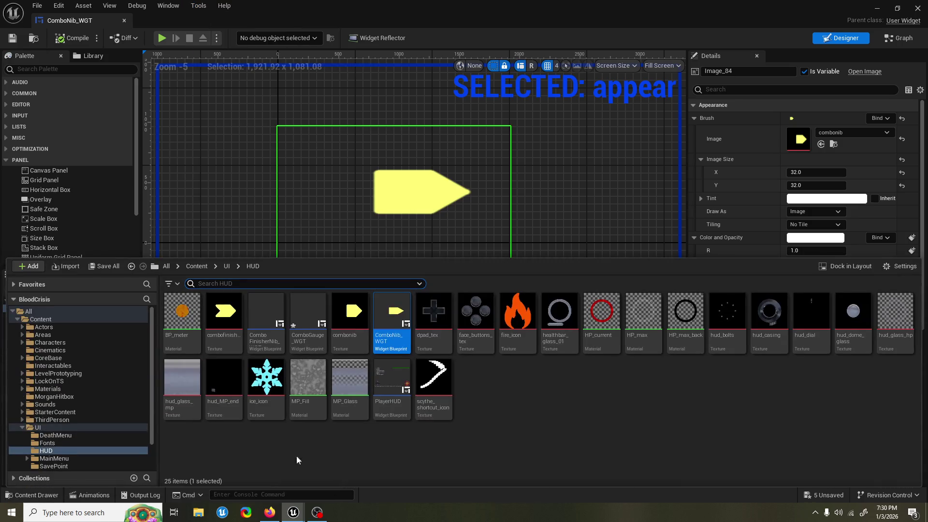
pyautogui.click(314, 315)
pyautogui.doubleClick(314, 315)
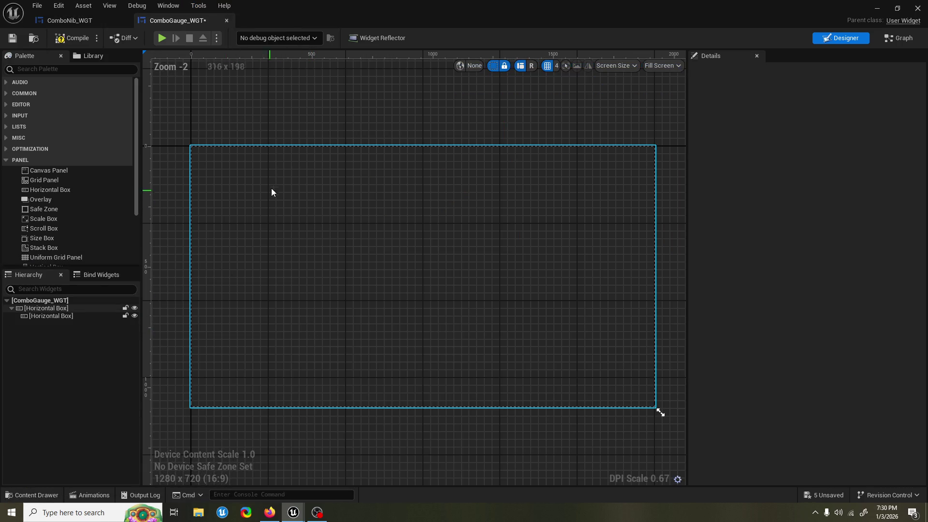
pyautogui.moveTo(271, 191); pyautogui.dragTo(317, 232)
pyautogui.click(77, 316)
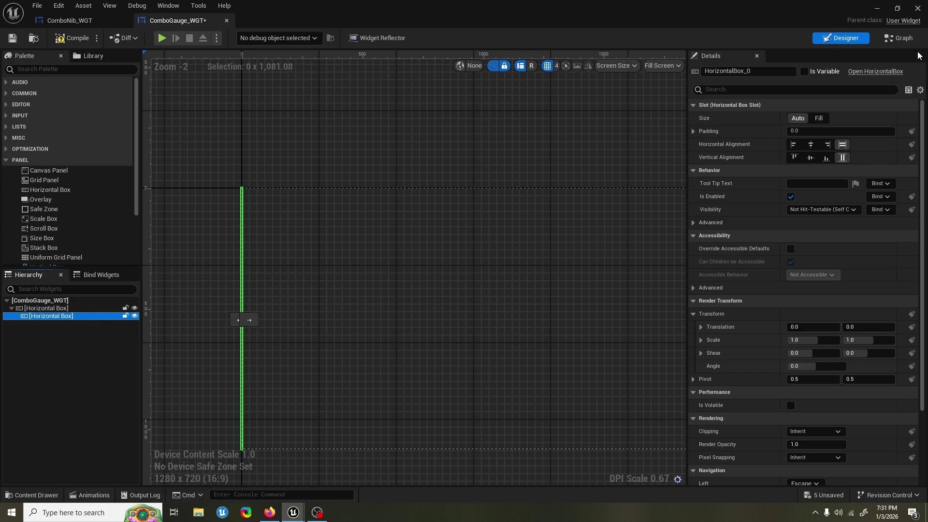
pyautogui.click(72, 37)
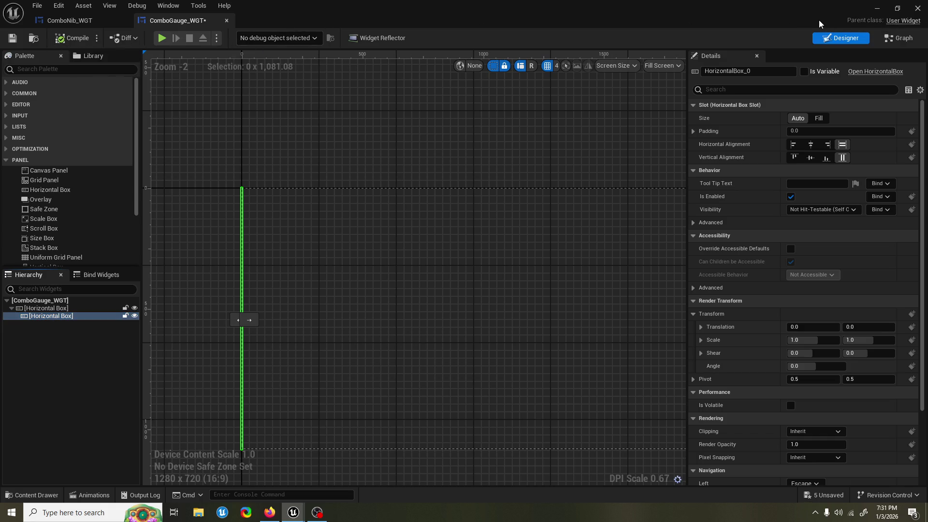
# - Search all content for 'combo system' to find ComboSystem_BPC
pyautogui.moveTo(564, 116); pyautogui.dragTo(486, 102)
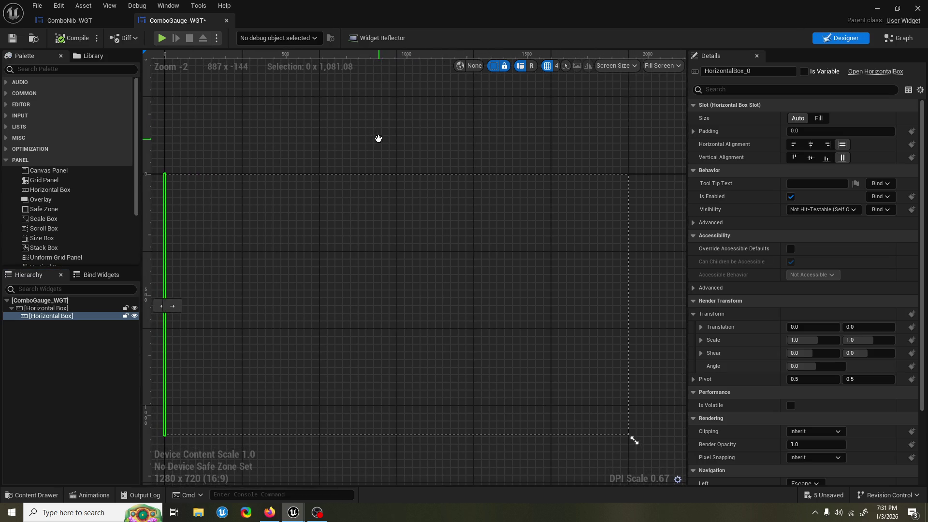
pyautogui.click(32, 495)
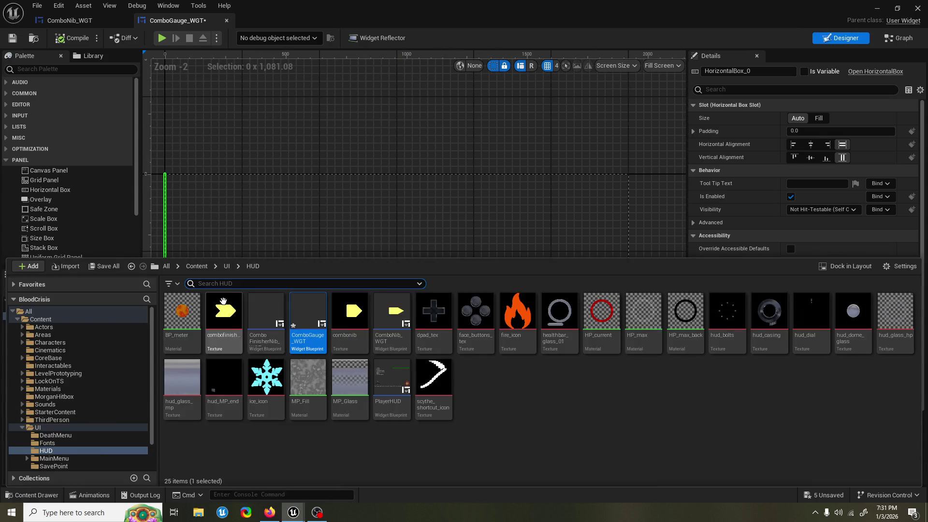
pyautogui.write('combo system')
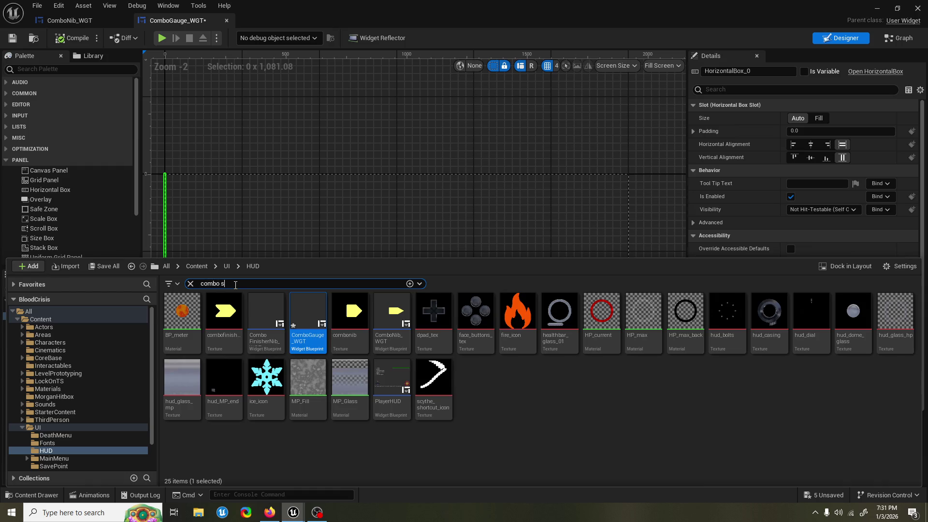
pyautogui.click(346, 314)
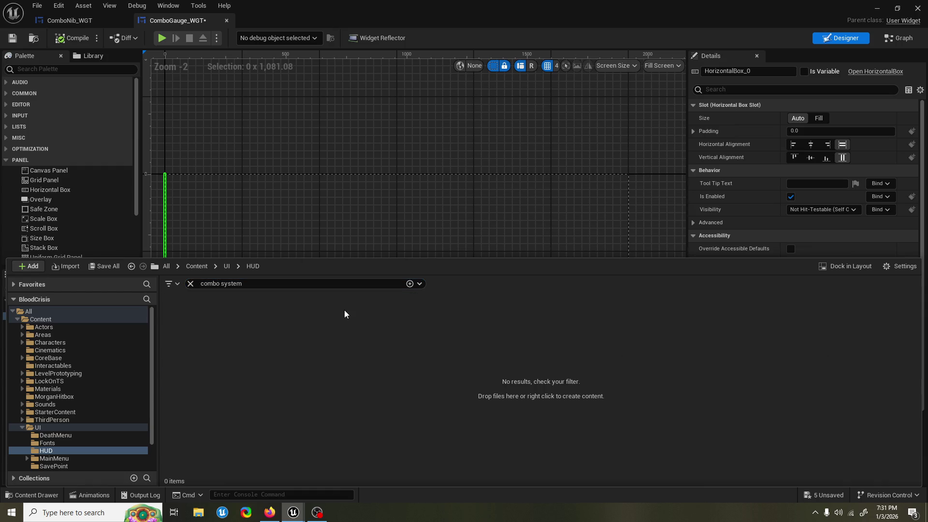
pyautogui.click(114, 311)
# - Open the ComboSystem_BPC Event Graph and save all unsaved assets
pyautogui.doubleClick(183, 331)
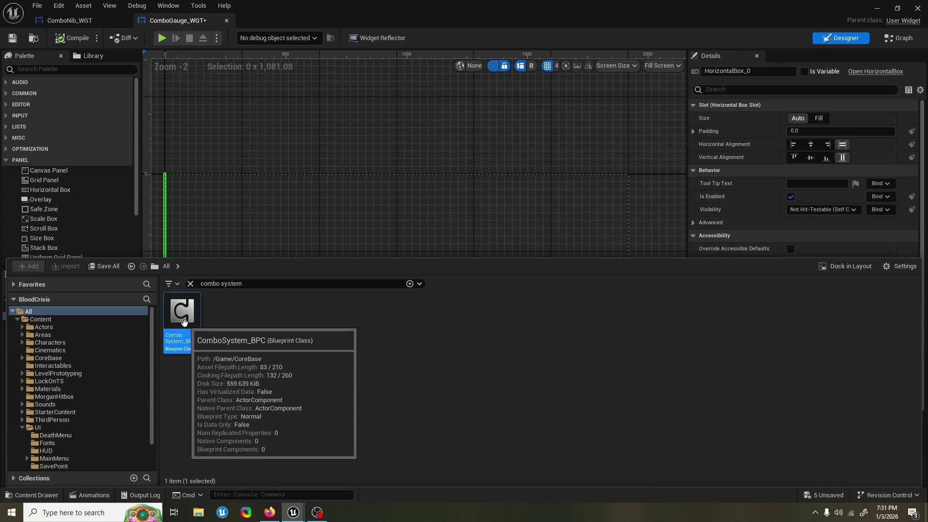
pyautogui.scroll(-4, 346, 221)
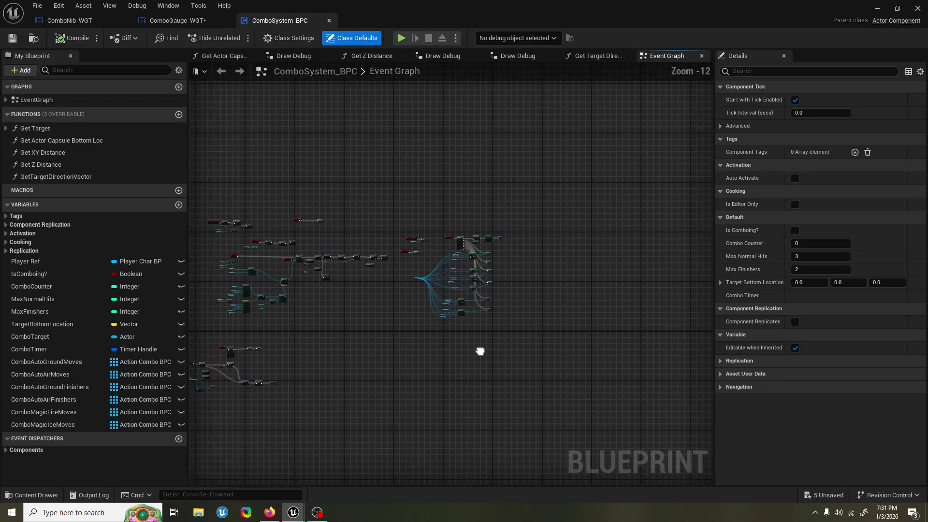
pyautogui.moveTo(341, 336); pyautogui.dragTo(340, 312)
pyautogui.scroll(4, 400, 329)
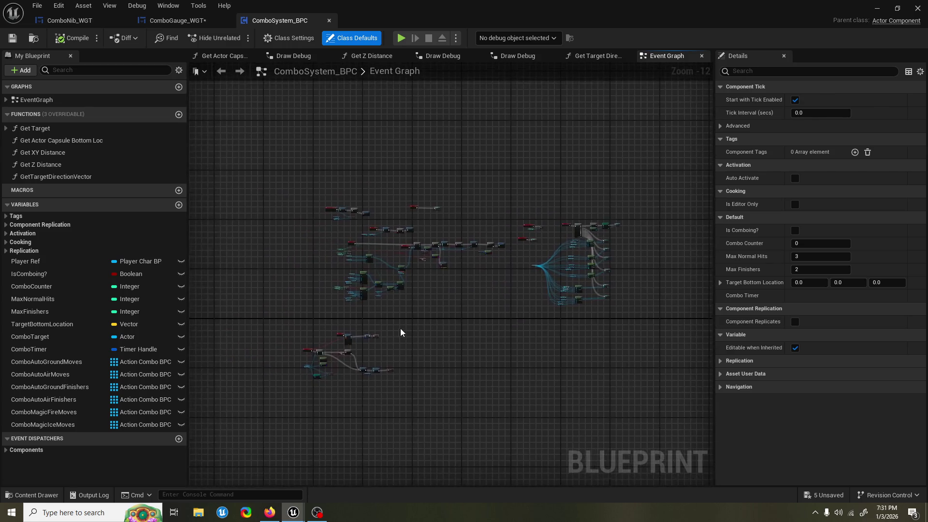
pyautogui.hotkey('ctrl', 'shift', 's')
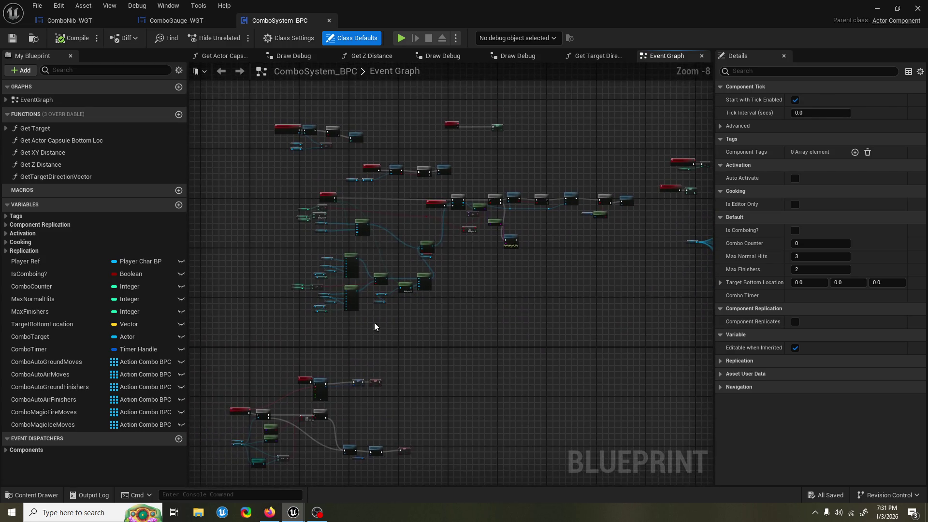
# - Bring the TriedComboMoveSuccess event logic into view in the Event Graph
pyautogui.scroll(2, 256, 139)
pyautogui.moveTo(256, 139); pyautogui.dragTo(257, 209)
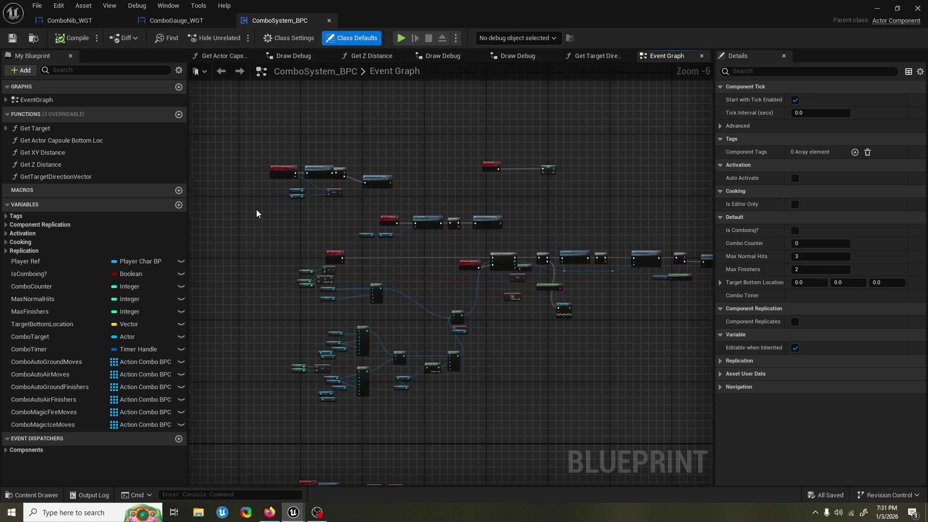
pyautogui.scroll(1, 260, 210)
pyautogui.scroll(2, 261, 211)
pyautogui.moveTo(335, 215); pyautogui.dragTo(283, 251)
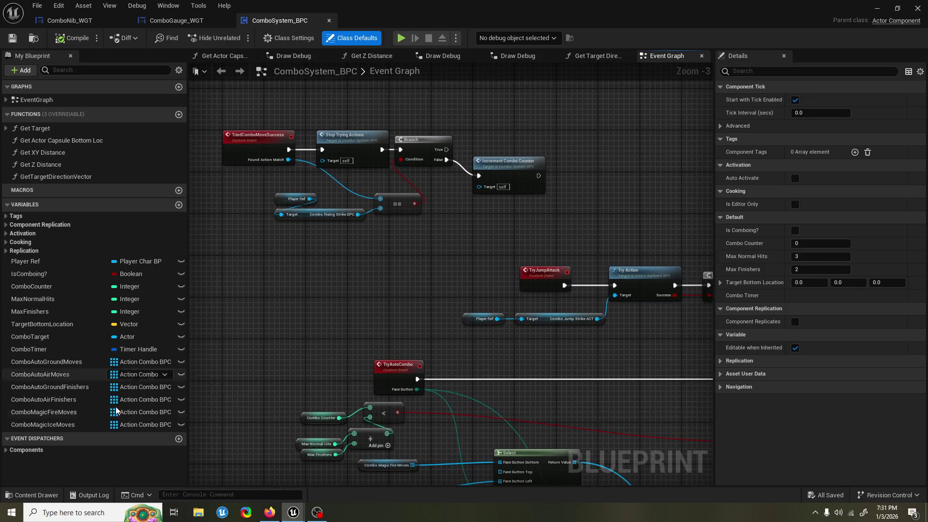
# - Show the Content/CoreBase folder holding ComboSystem_BPC in the Content Drawer
pyautogui.click(11, 498)
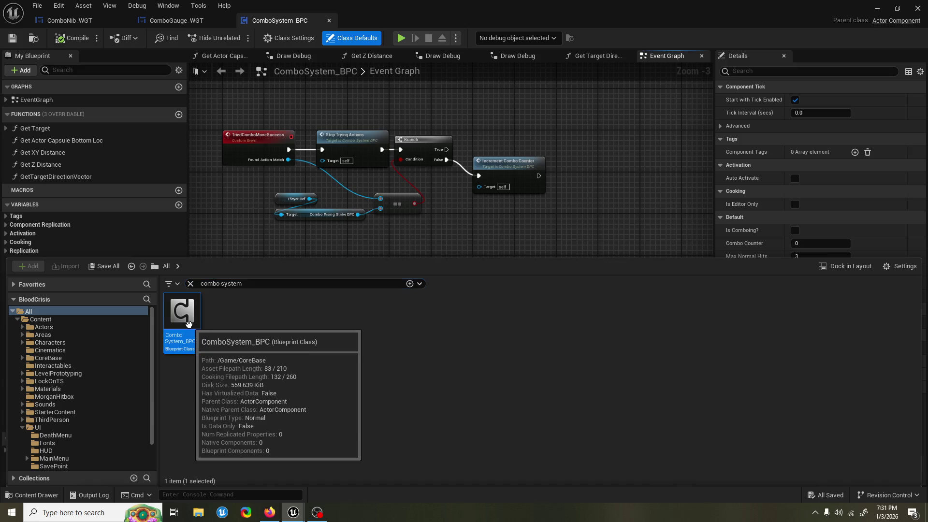
pyautogui.click(190, 284)
pyautogui.scroll(-2, 502, 394)
# - In CoreBase, start a new Blueprint and search 'blueprint interface', then cancel the class picker
pyautogui.scroll(-1, 502, 393)
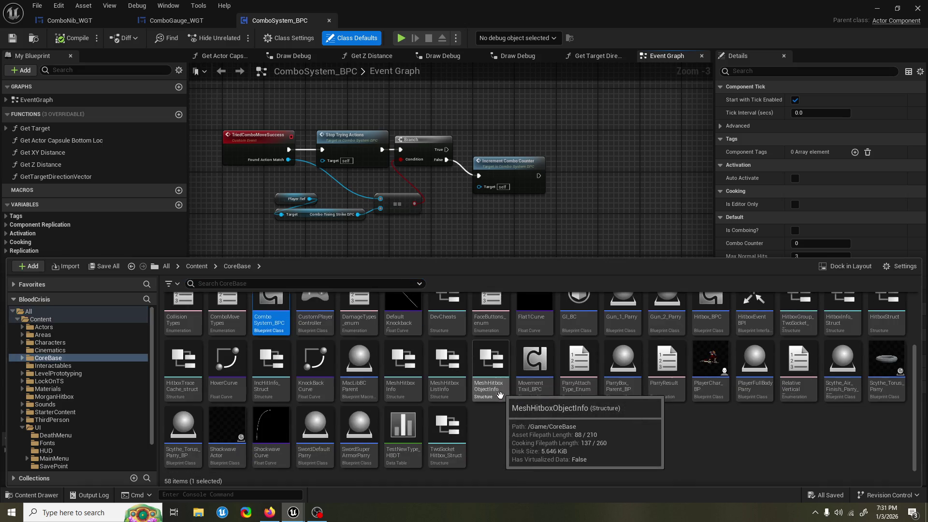
pyautogui.rightClick(521, 463)
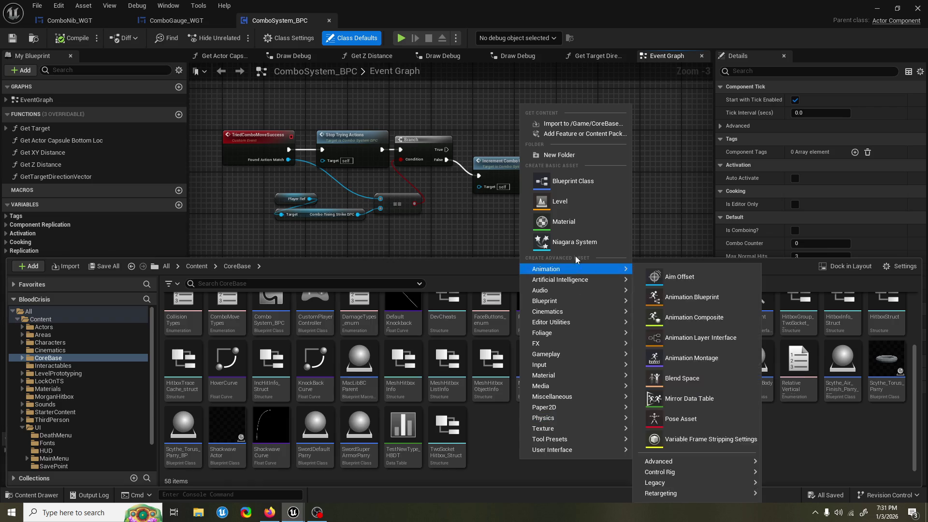
pyautogui.click(588, 192)
pyautogui.write('b')
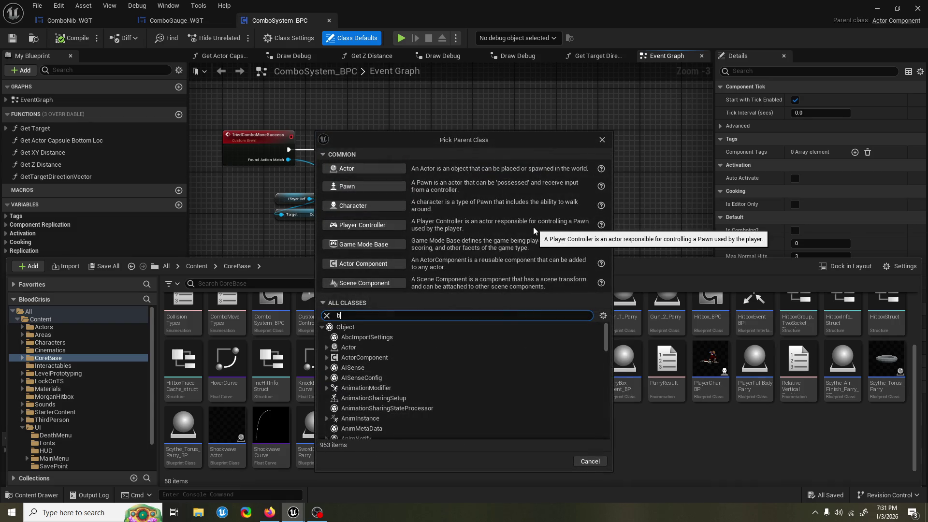
pyautogui.write('lueprint interface')
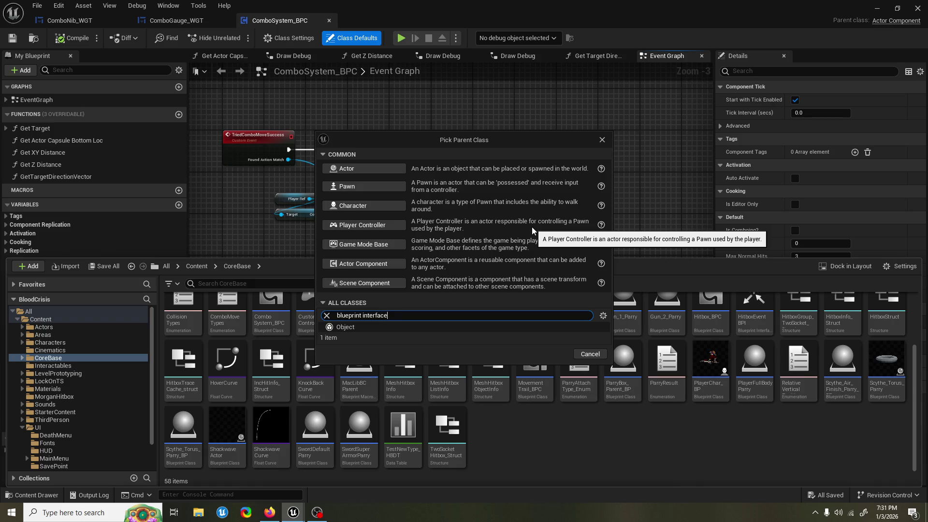
pyautogui.click(603, 140)
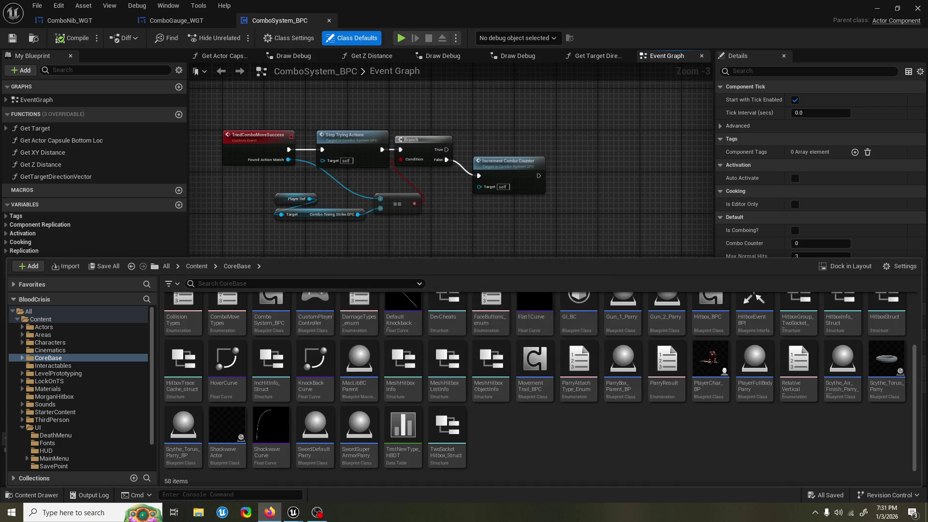
# - Find the existing Inventory_BPI interface as a reference and show it in its folder
pyautogui.click(205, 283)
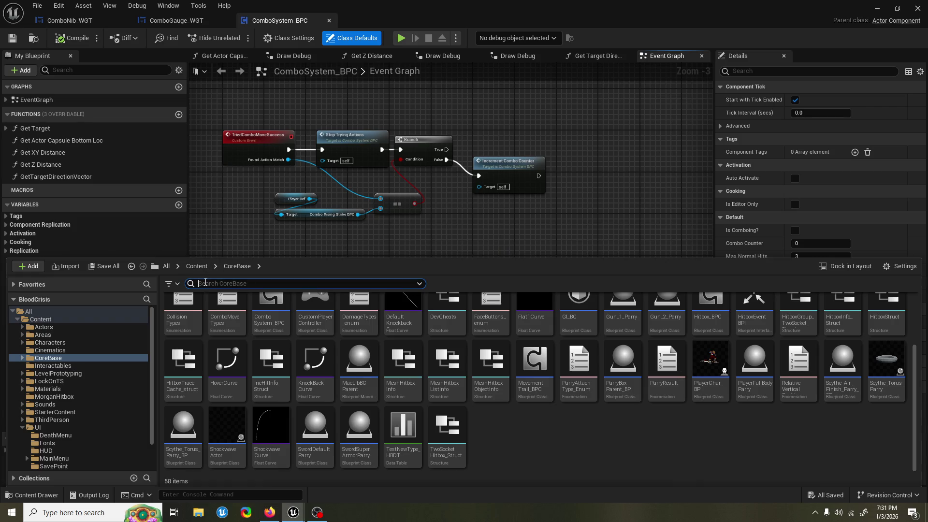
pyautogui.write('bpi')
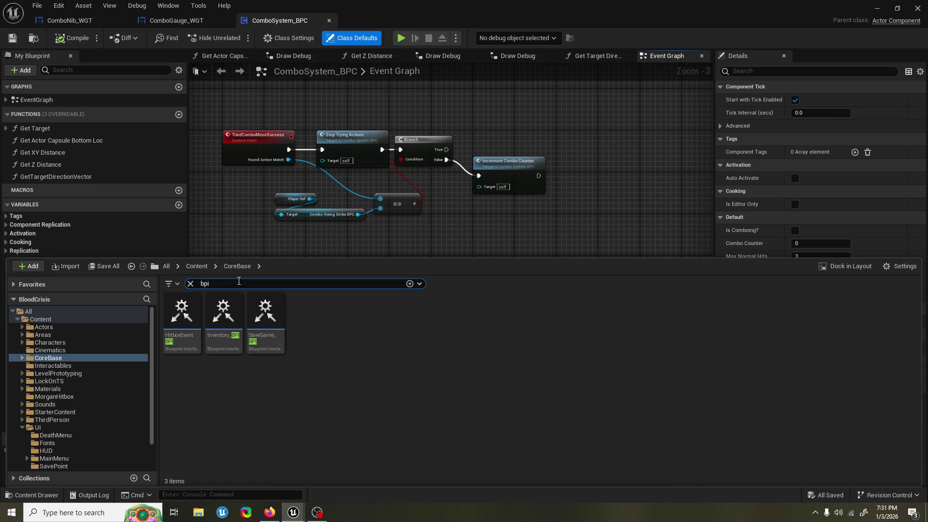
pyautogui.click(232, 324)
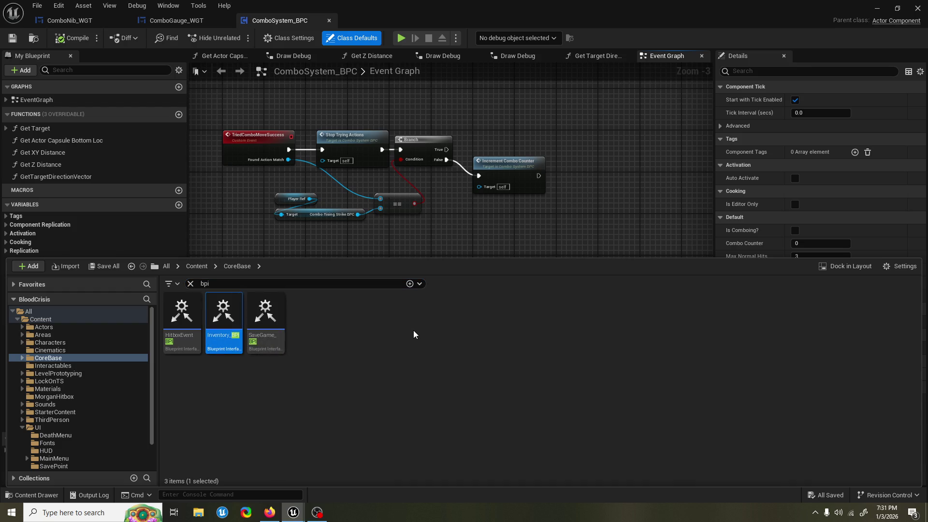
pyautogui.hotkey('ctrl', 'b')
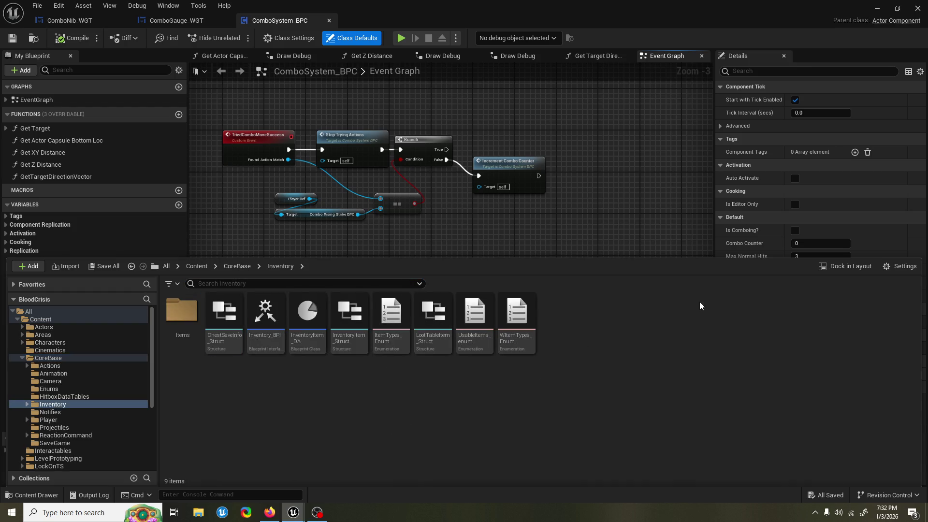
# - Back in the CoreBase folder, create a new Blueprint Interface asset
pyautogui.rightClick(700, 301)
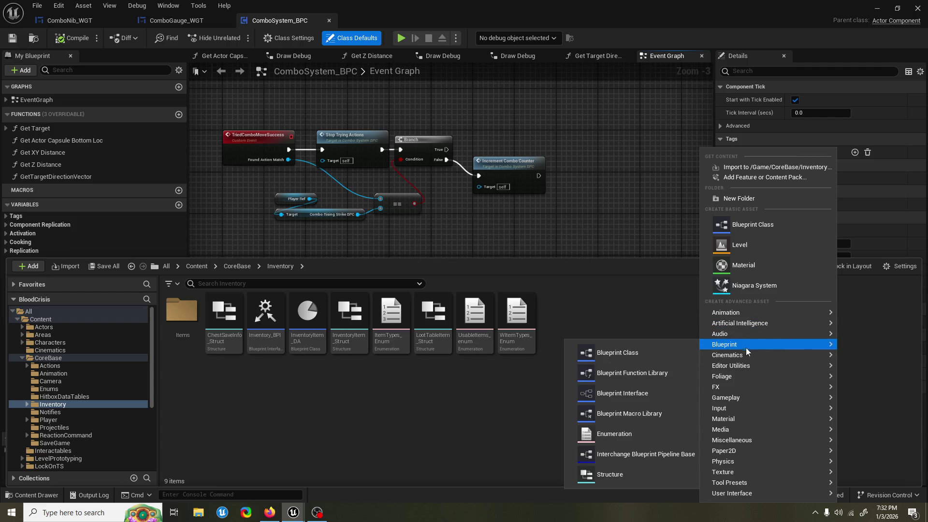
pyautogui.click(433, 319)
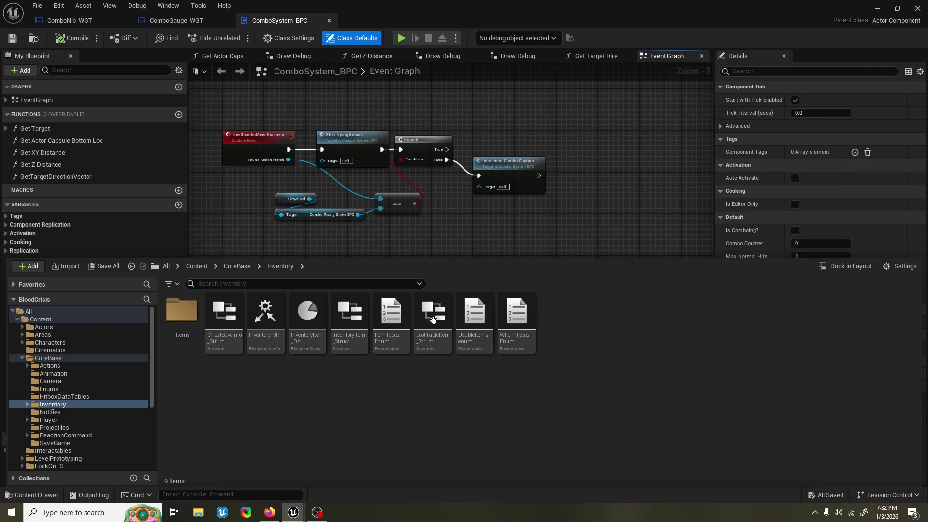
pyautogui.click(232, 265)
pyautogui.scroll(-3, 500, 437)
pyautogui.rightClick(513, 427)
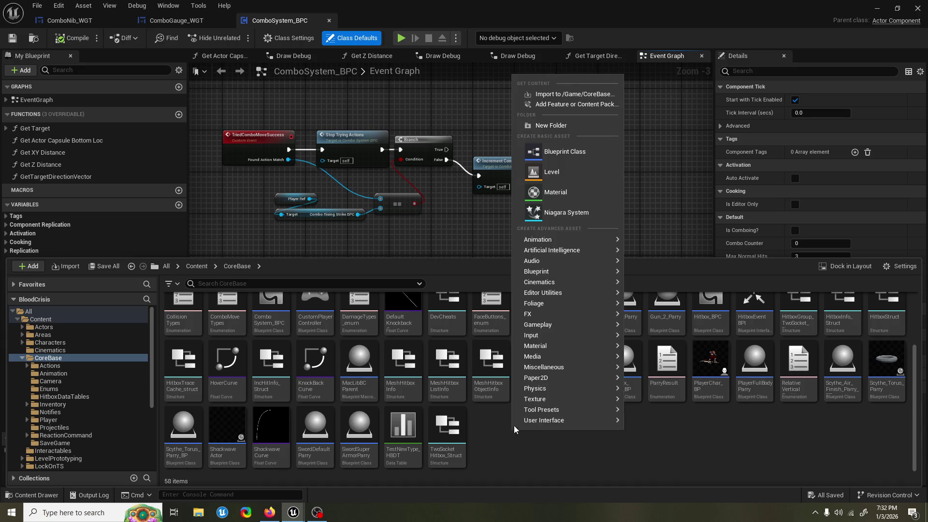
pyautogui.moveTo(571, 272)
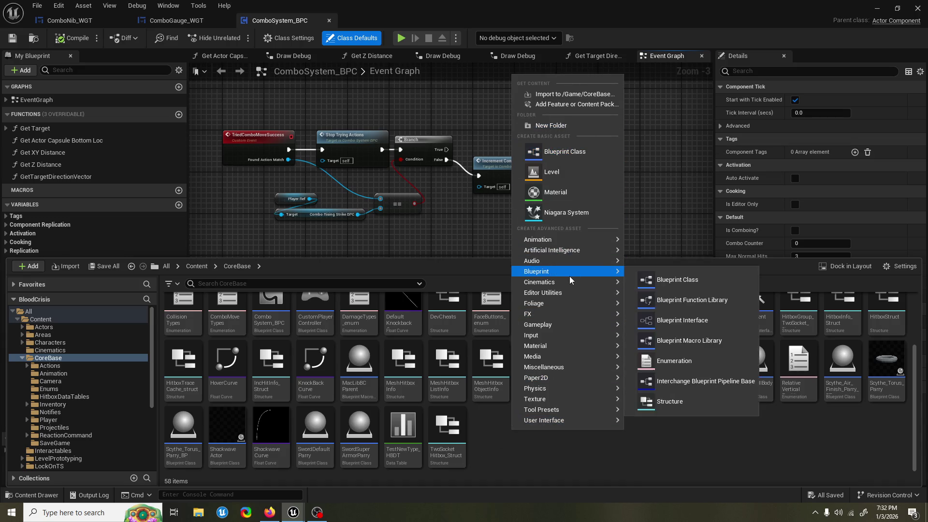
pyautogui.click(713, 325)
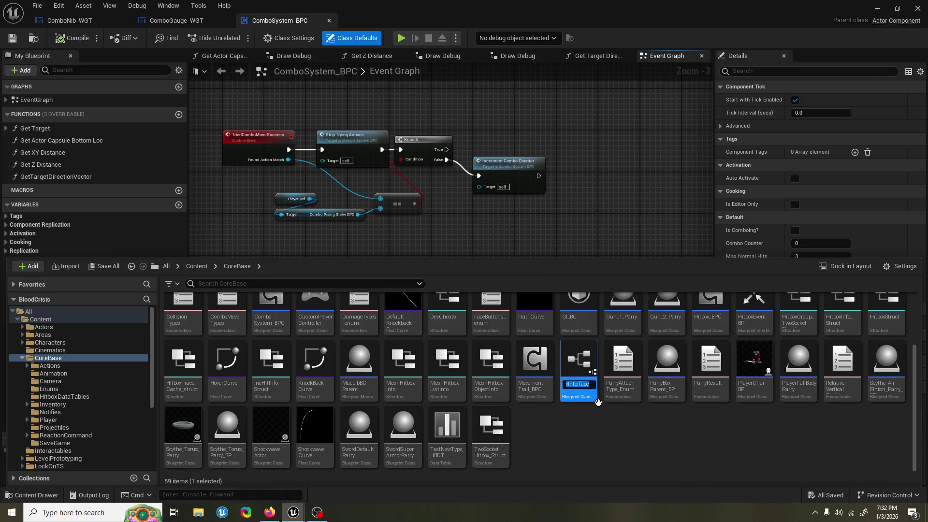
# - Name the new interface Combo_BPI and open it
pyautogui.write('Combo_BPI')
pyautogui.press('Return')
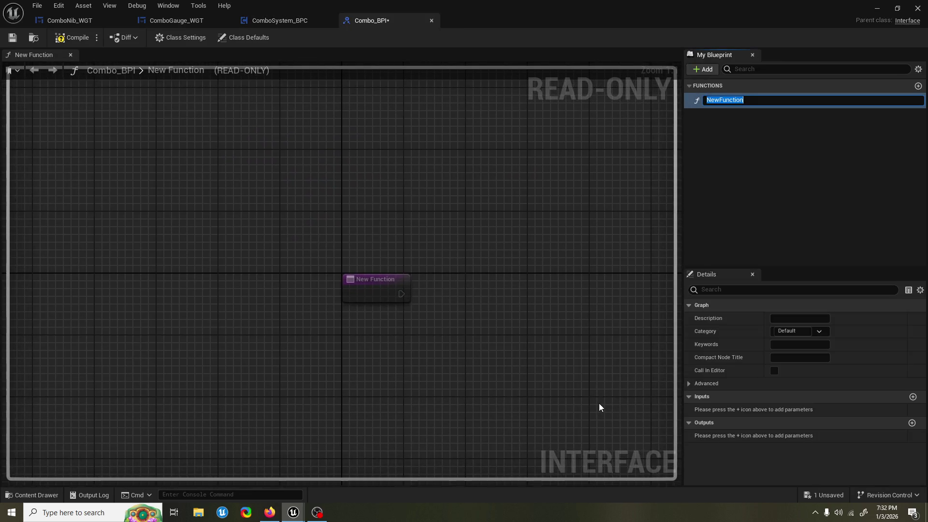
pyautogui.moveTo(492, 258); pyautogui.dragTo(460, 199)
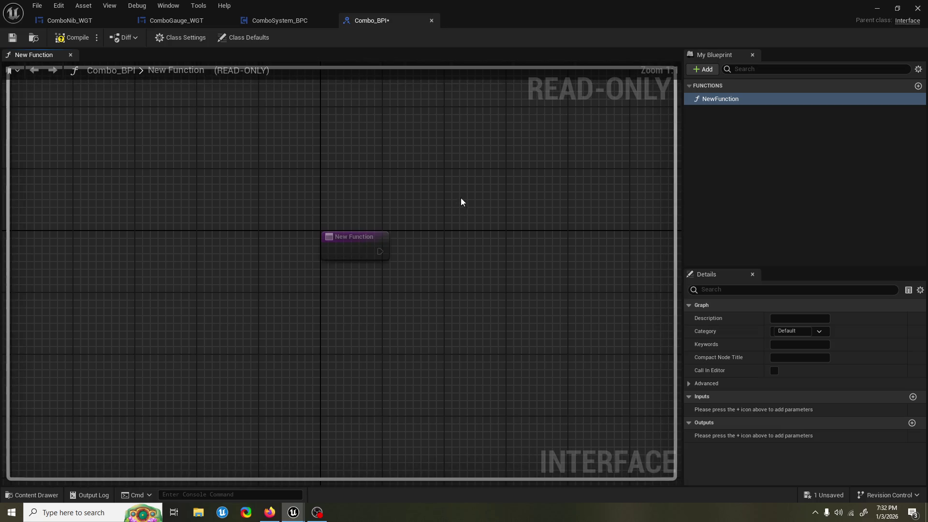
# - Add a function input named ComboMoveUsed of type Action Combo BPC
pyautogui.click(913, 397)
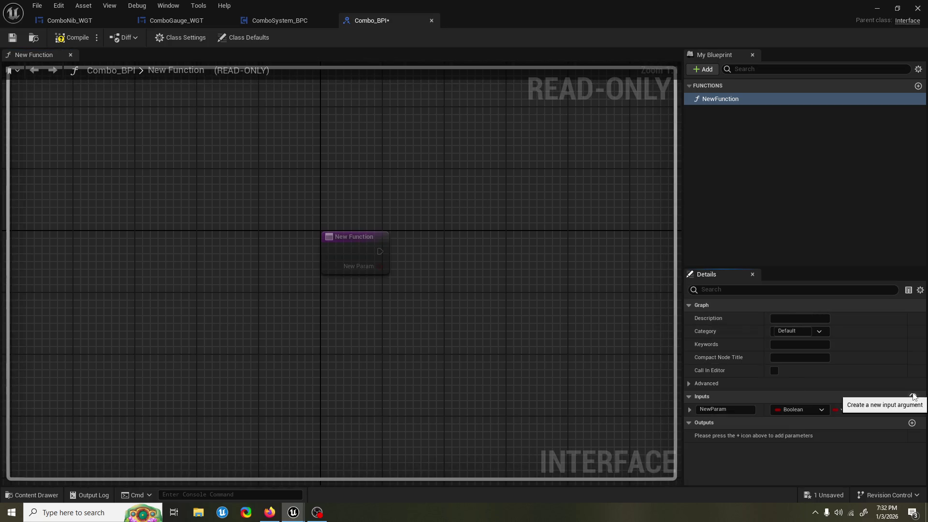
pyautogui.click(745, 408)
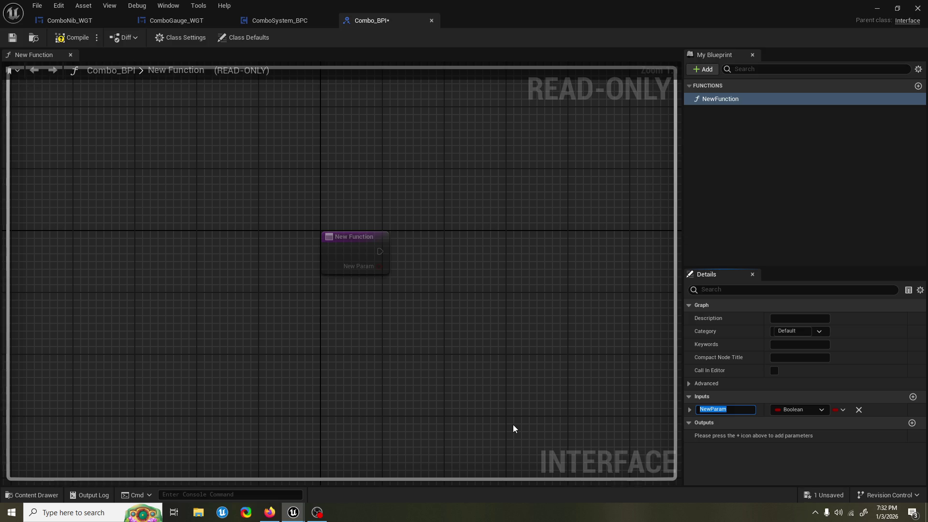
pyautogui.write('P')
pyautogui.press('BackSpace')
pyautogui.press('BackSpace')
pyautogui.press('BackSpace')
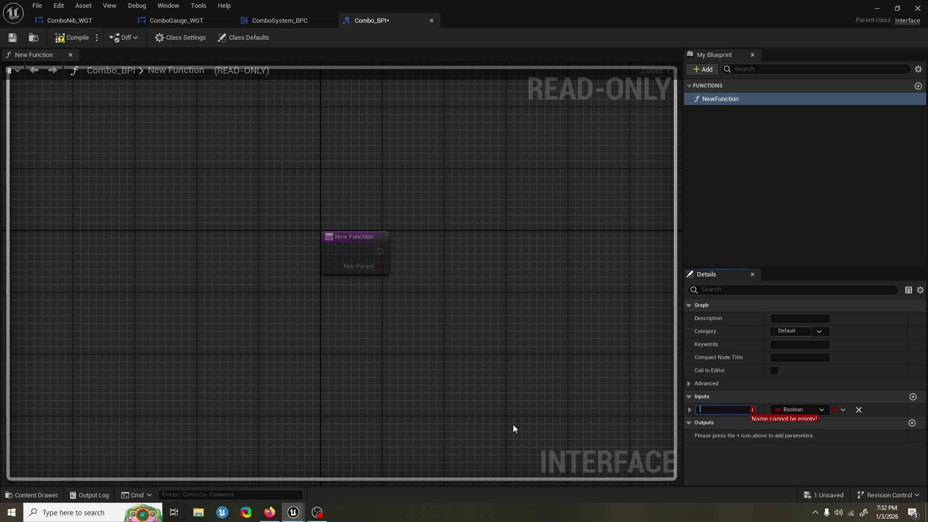
pyautogui.write('ComboMove')
pyautogui.write('Used')
pyautogui.press('Return')
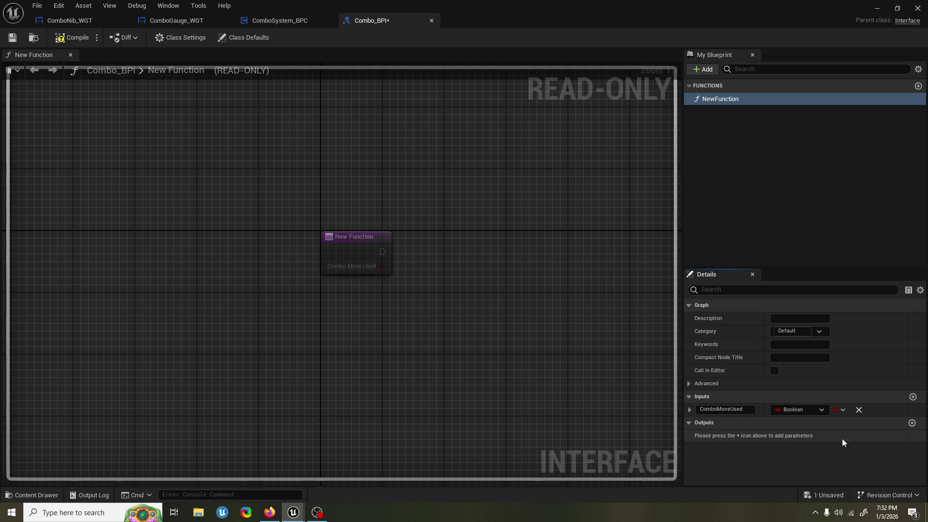
pyautogui.click(802, 414)
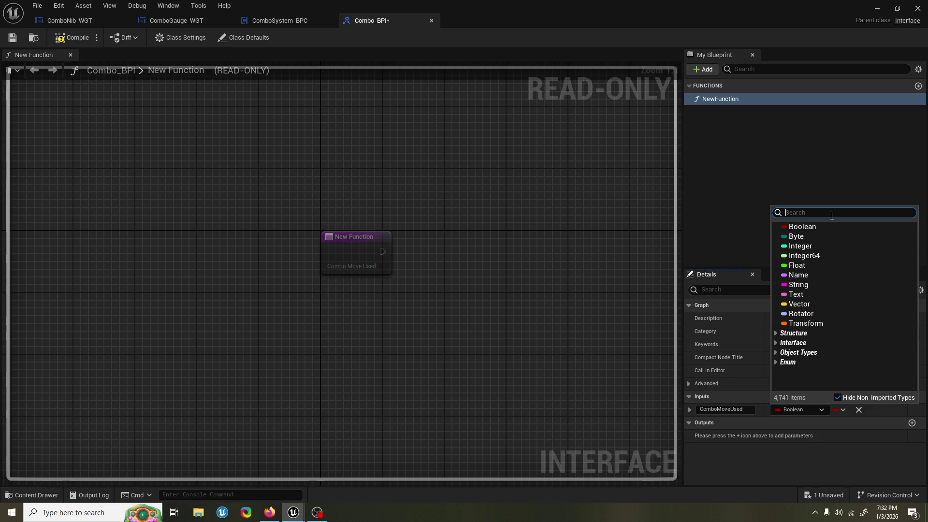
pyautogui.write('combo act')
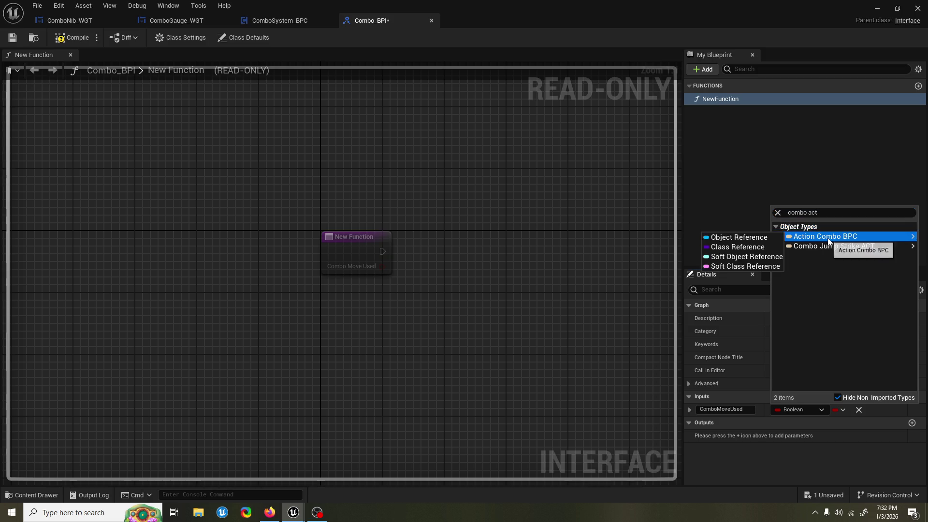
pyautogui.click(826, 236)
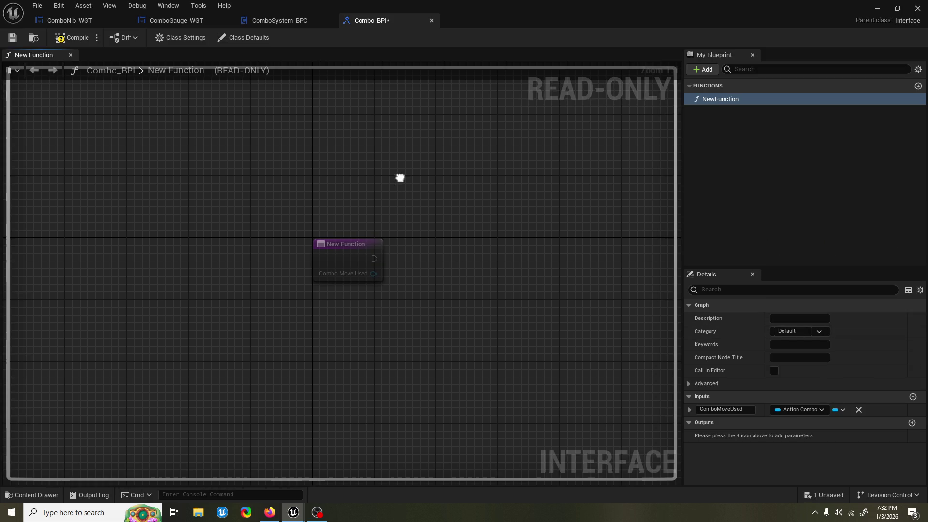
# - Save Combo_BPI and add an output parameter to the function
pyautogui.moveTo(491, 185); pyautogui.dragTo(470, 198)
pyautogui.hotkey('ctrl', 's')
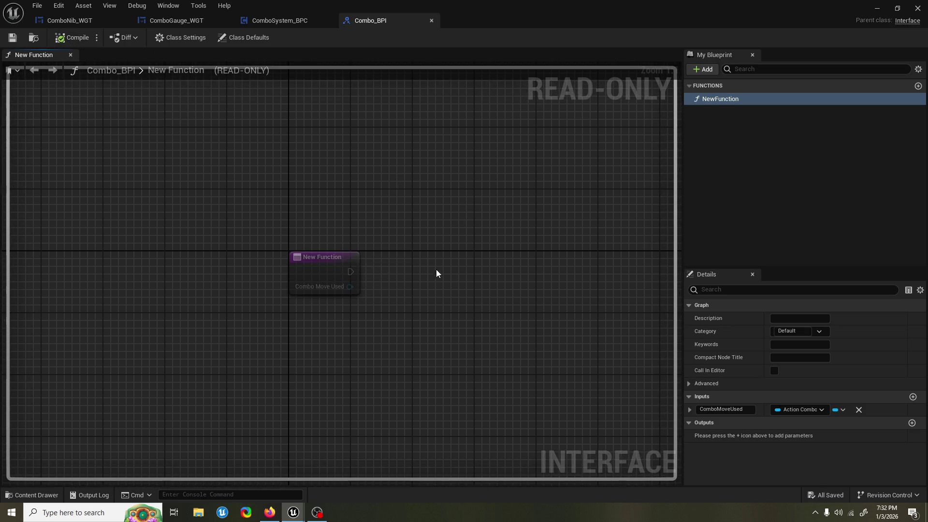
pyautogui.click(912, 423)
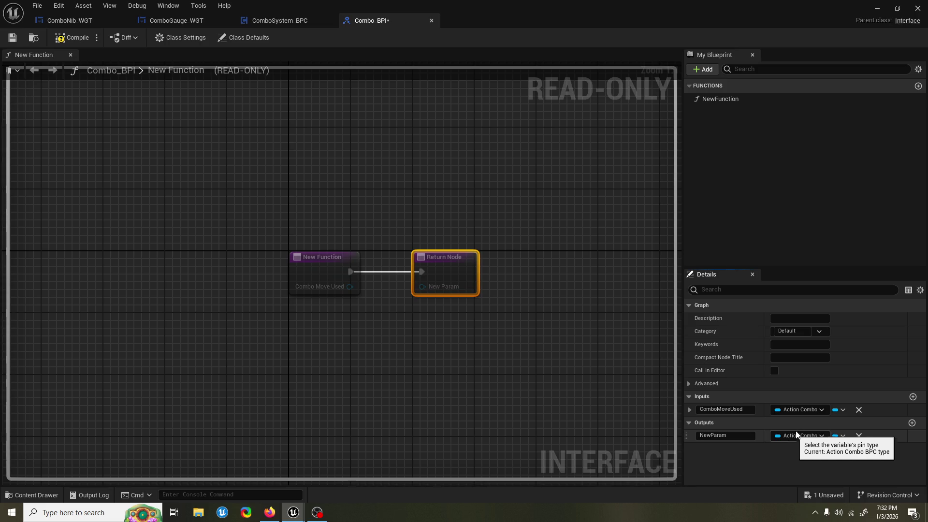
# - Name the output ComboMoveUsed and delete the ComboMoveUsed input parameter
pyautogui.click(811, 437)
pyautogui.click(746, 434)
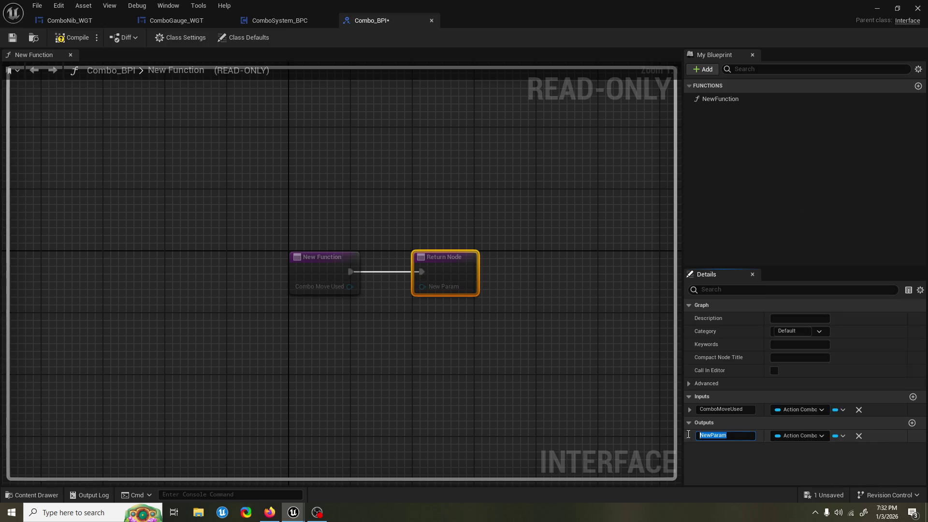
pyautogui.click(721, 409)
pyautogui.hotkey('ctrl', 'c')
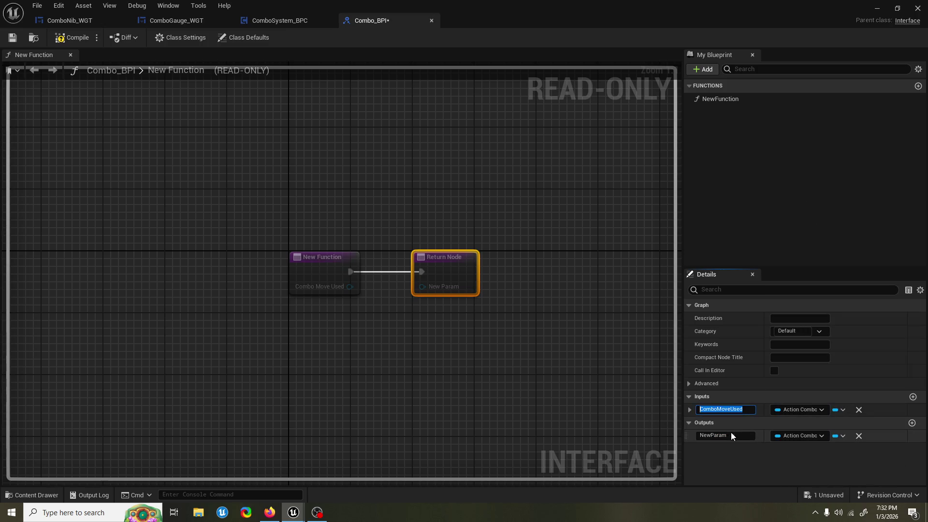
pyautogui.click(731, 435)
pyautogui.hotkey('ctrl', 'v')
pyautogui.click(858, 409)
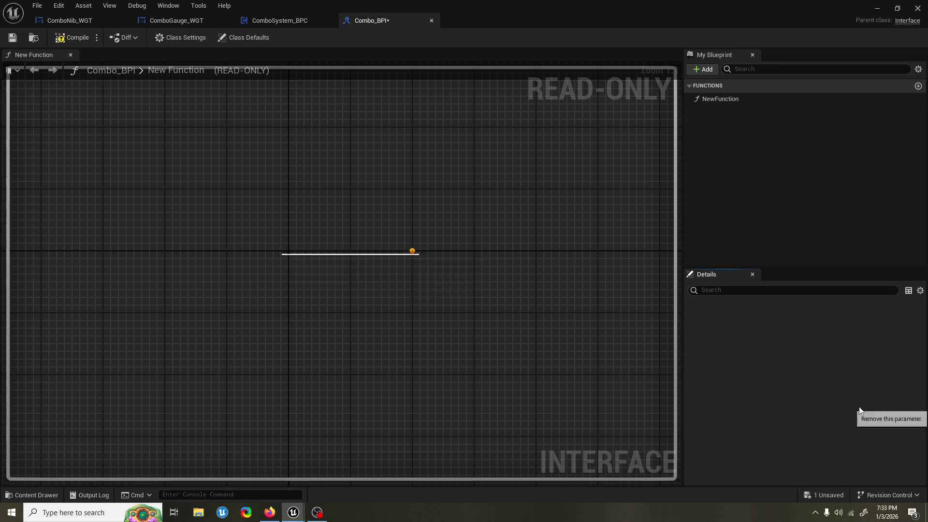
pyautogui.click(751, 436)
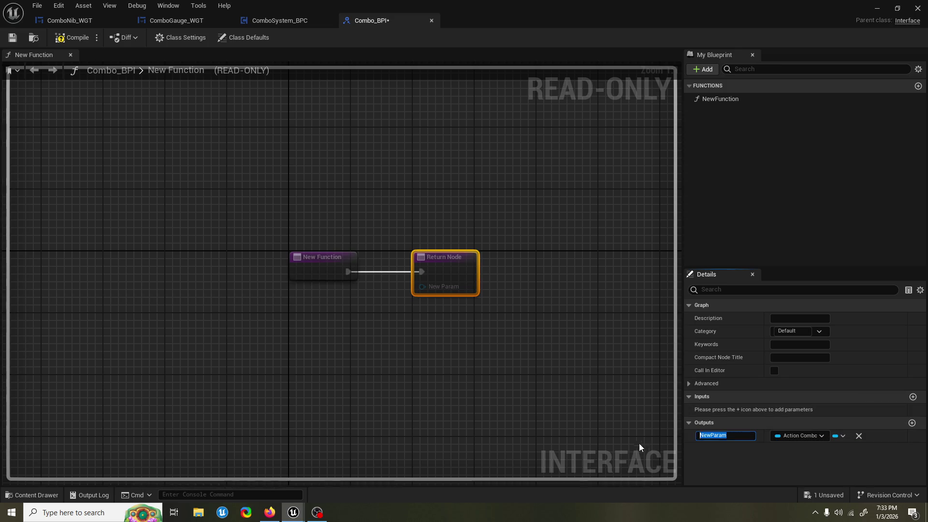
pyautogui.hotkey('ctrl', 'v')
pyautogui.press('Return')
# - Compile and save Combo_BPI, then show the CoreBase assets
pyautogui.click(72, 37)
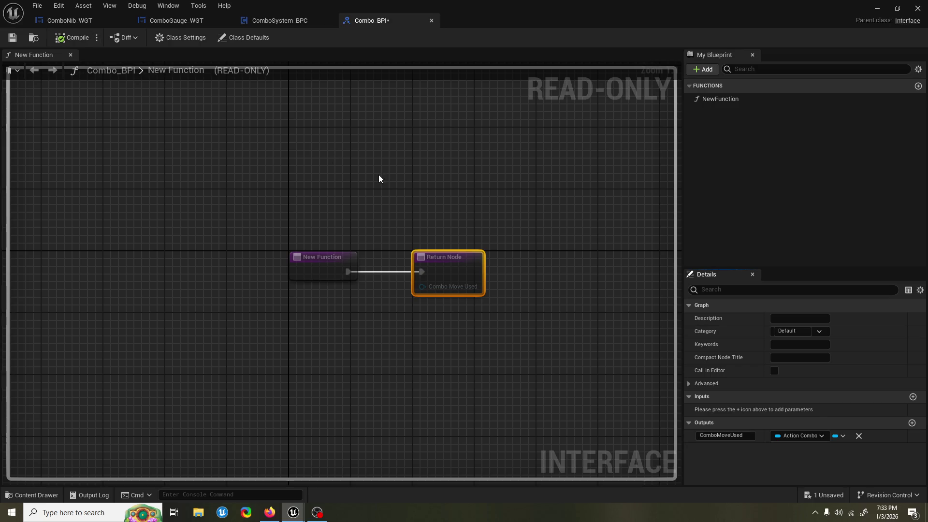
pyautogui.hotkey('ctrl', 's')
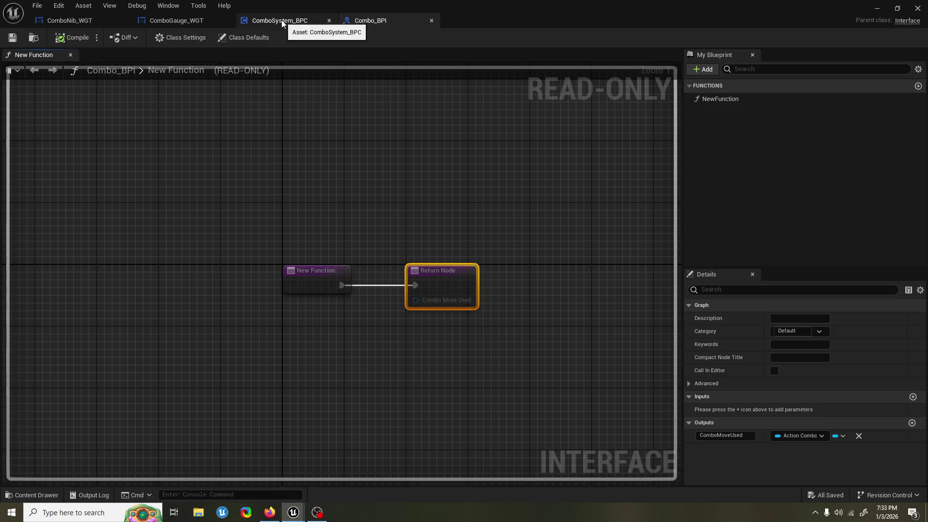
pyautogui.click(32, 495)
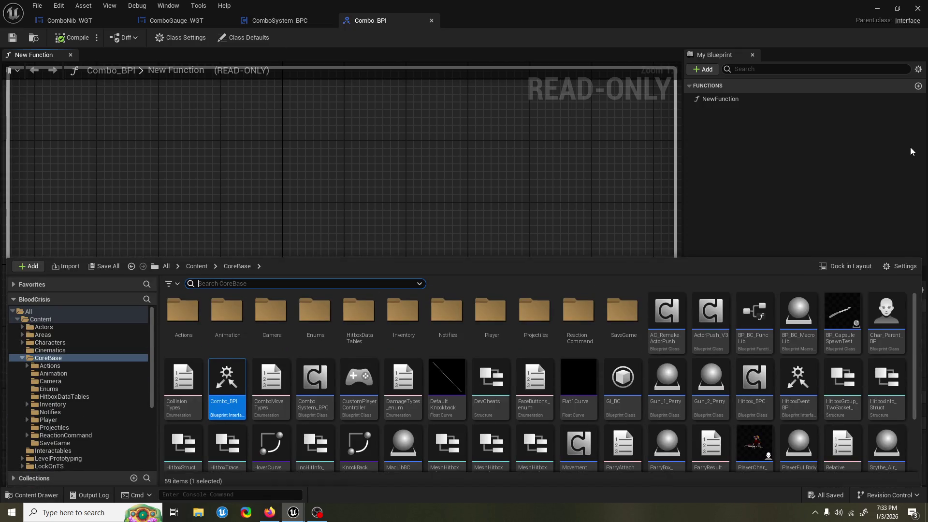
# - Rename the interface function NewFunction to Did Combo Move
pyautogui.click(909, 147)
pyautogui.click(799, 99)
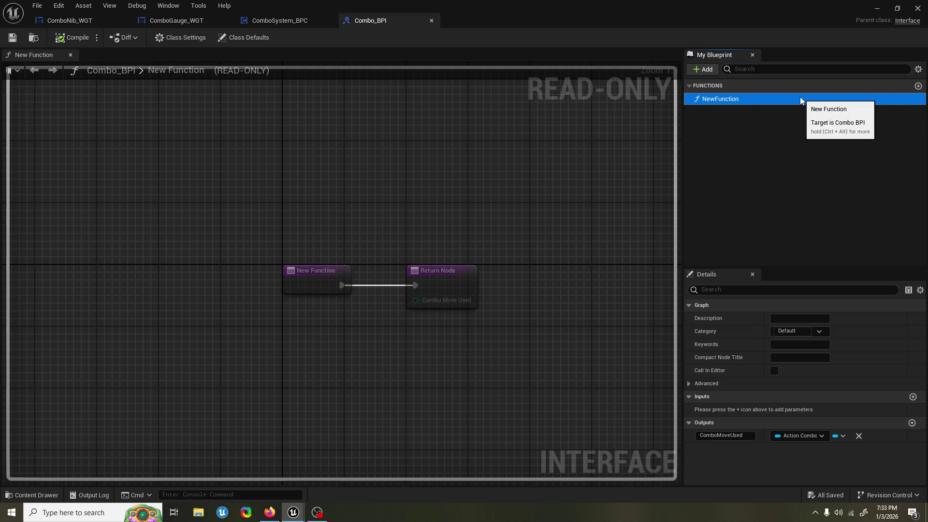
pyautogui.press('F2')
pyautogui.write('Combo M')
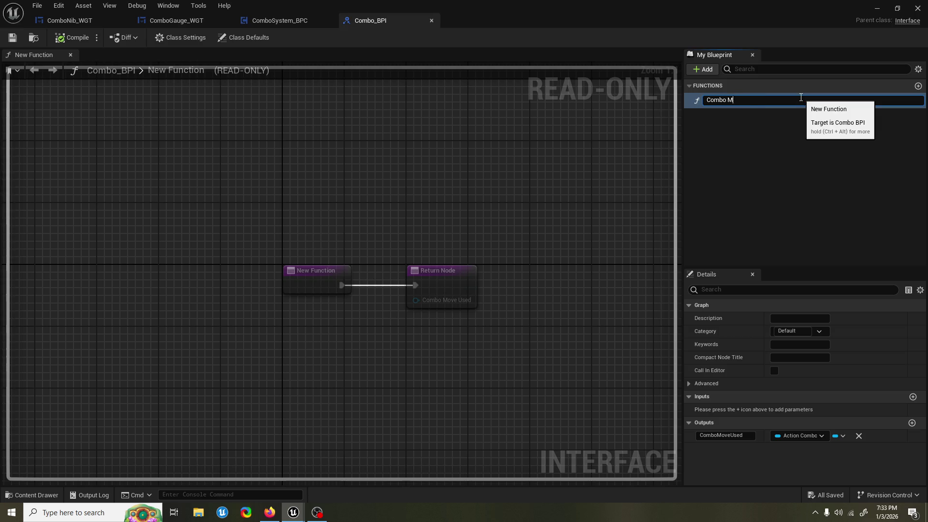
pyautogui.press('BackSpace')
pyautogui.press('BackSpace')
pyautogui.press('BackSpace')
pyautogui.write('Did C')
pyautogui.write('ombo Move')
pyautogui.press('Return')
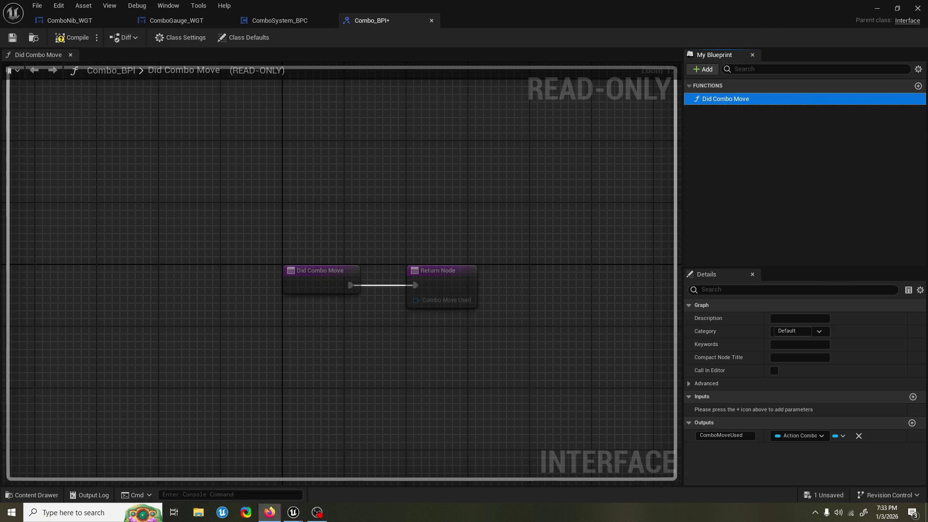
# - Save and compile Combo_BPI, then save the asset again from the toolbar
pyautogui.moveTo(331, 203); pyautogui.dragTo(345, 210)
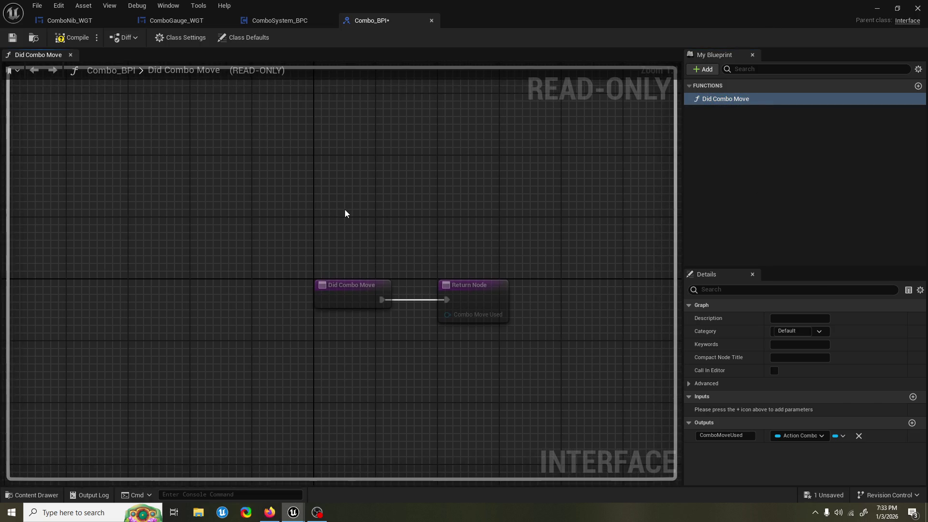
pyautogui.hotkey('ctrl', 's')
pyautogui.click(75, 41)
pyautogui.moveTo(399, 217); pyautogui.dragTo(383, 219)
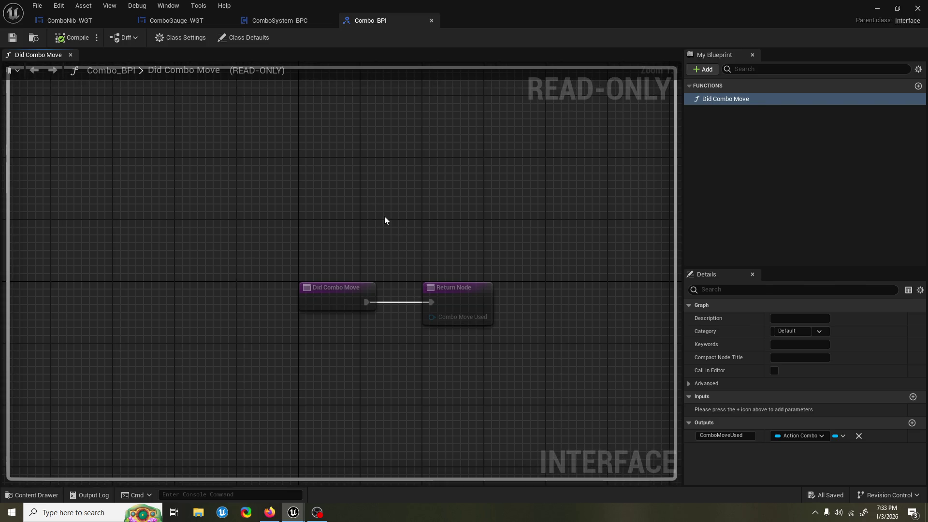
pyautogui.moveTo(295, 179); pyautogui.dragTo(266, 175)
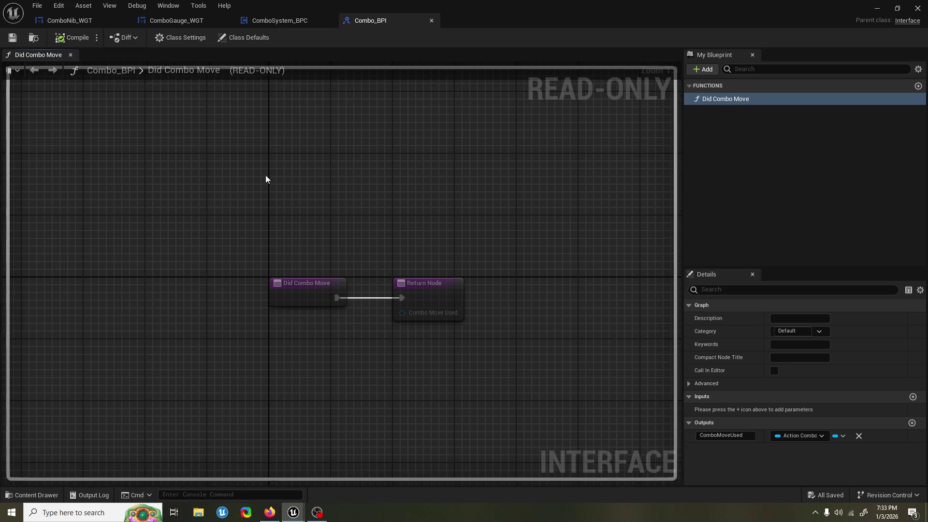
pyautogui.moveTo(332, 151); pyautogui.dragTo(283, 150)
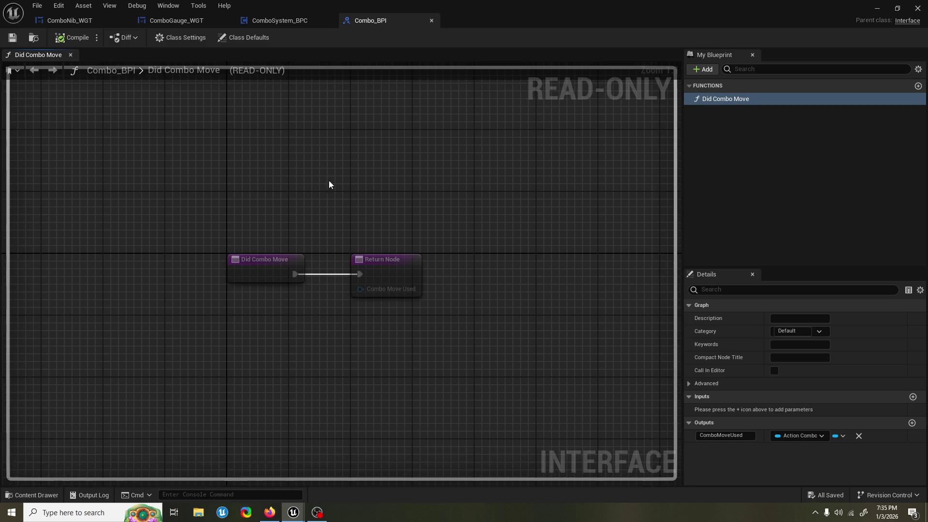
pyautogui.click(13, 37)
pyautogui.moveTo(598, 11)
pyautogui.mouseDown()
pyautogui.moveTo(826, 206)
pyautogui.moveTo(927, 242)
pyautogui.moveTo(488, 20)
pyautogui.mouseUp()
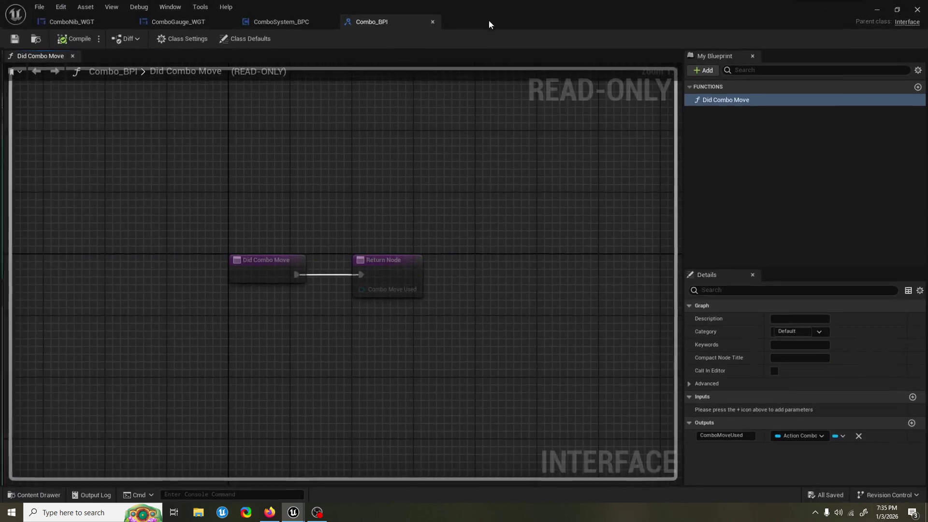
# - Add Combo_BPI to ComboSystem_BPC's implemented interfaces in Class Settings and save
pyautogui.click(261, 21)
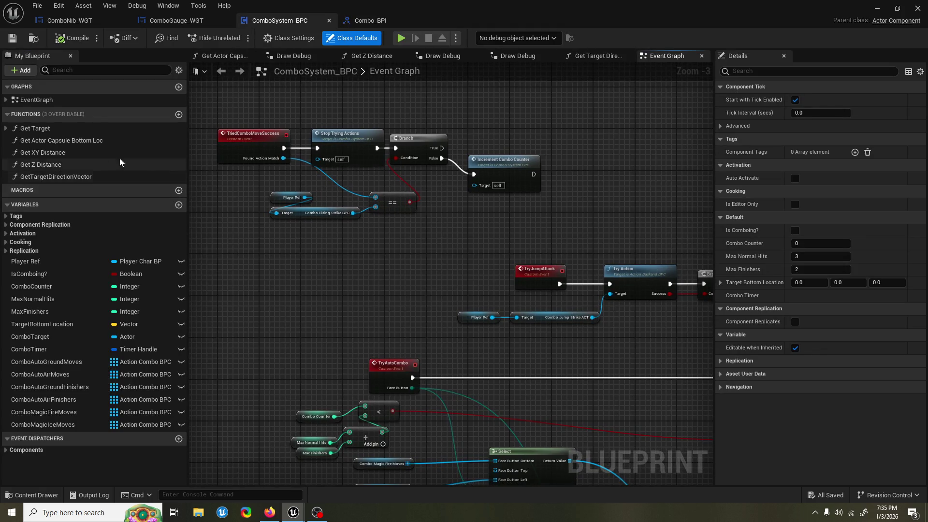
pyautogui.click(111, 98)
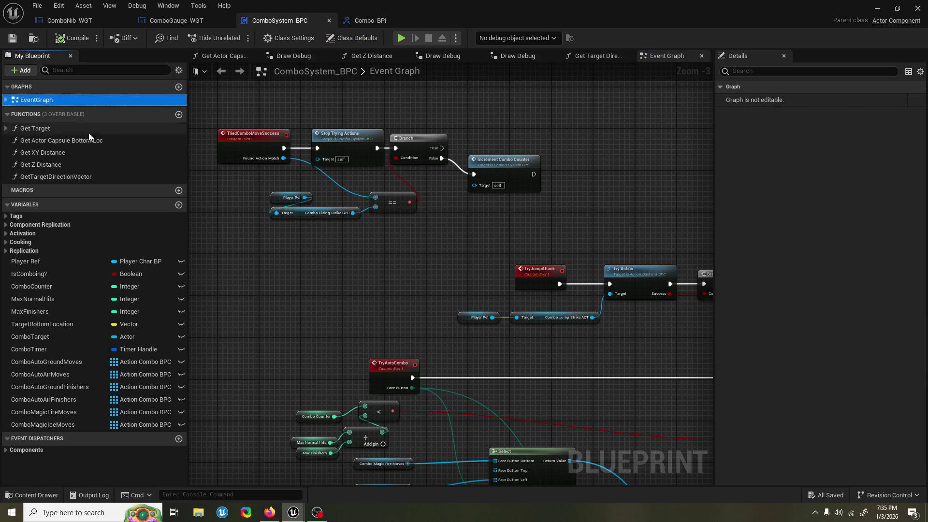
pyautogui.click(302, 39)
pyautogui.click(344, 38)
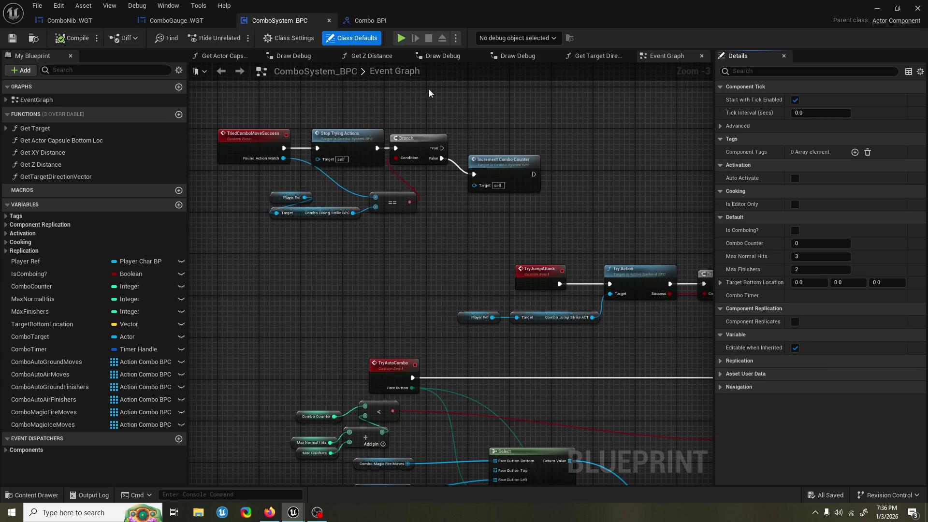
pyautogui.click(314, 40)
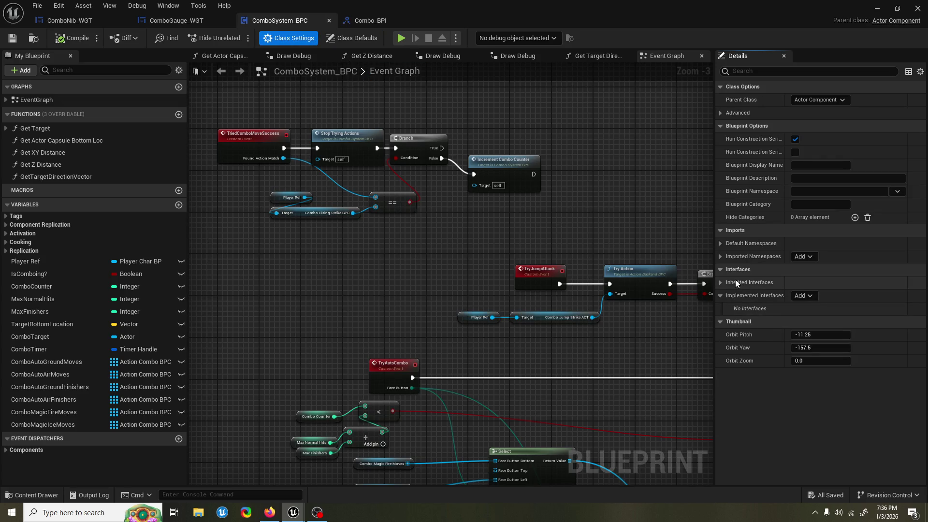
pyautogui.click(803, 295)
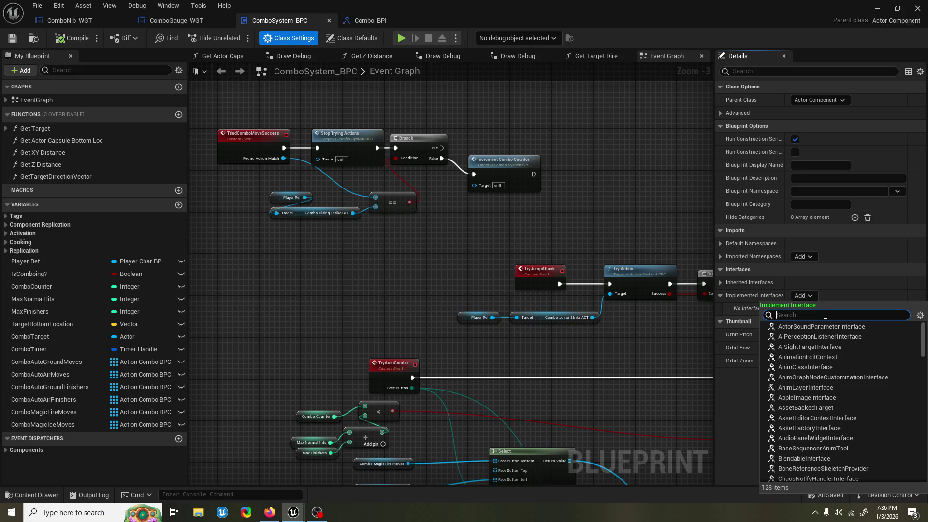
pyautogui.write('combo')
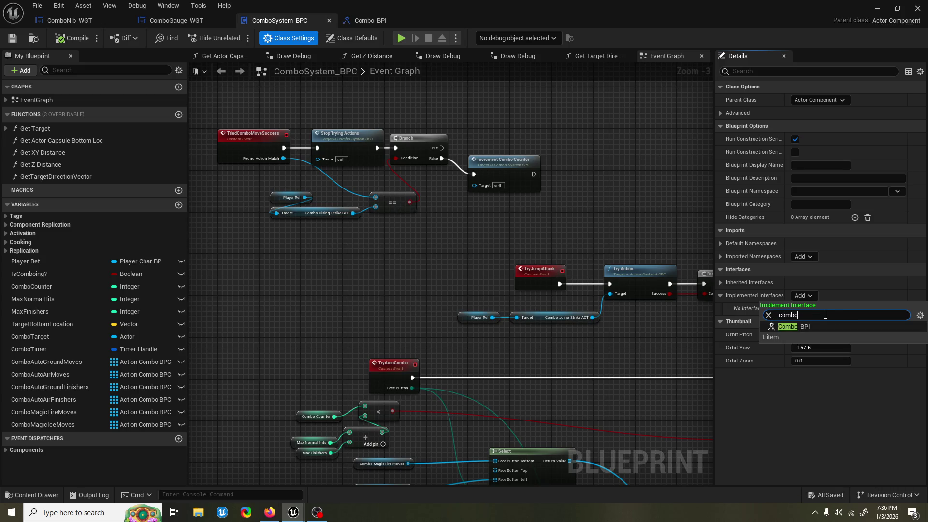
pyautogui.click(819, 323)
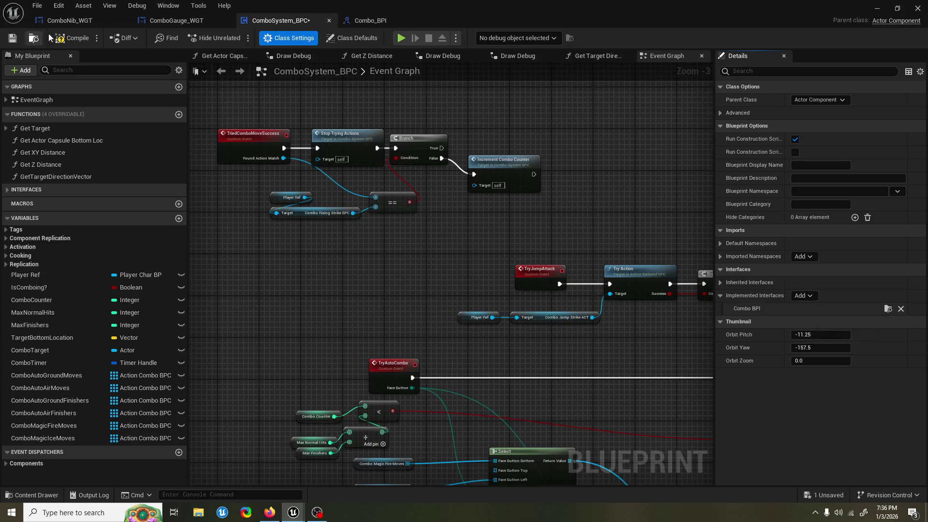
pyautogui.hotkey('ctrl', 's')
# - Place a Did Combo Move node in the Event Graph, then select Combo_BPI's Return Node
pyautogui.moveTo(340, 317)
pyautogui.mouseDown()
pyautogui.moveTo(313, 287)
pyautogui.moveTo(255, 271)
pyautogui.mouseUp()
pyautogui.moveTo(292, 210); pyautogui.dragTo(251, 194)
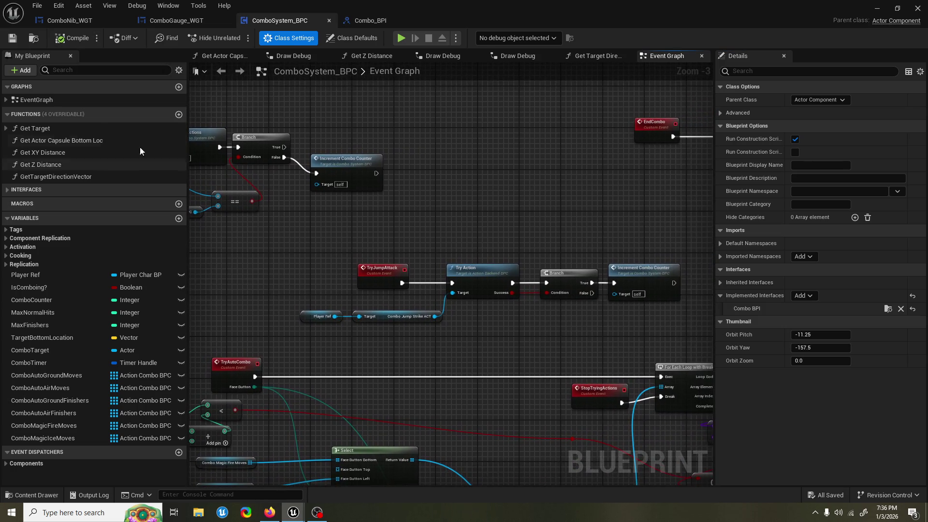
pyautogui.click(26, 189)
pyautogui.click(43, 202)
pyautogui.moveTo(44, 202); pyautogui.dragTo(442, 168)
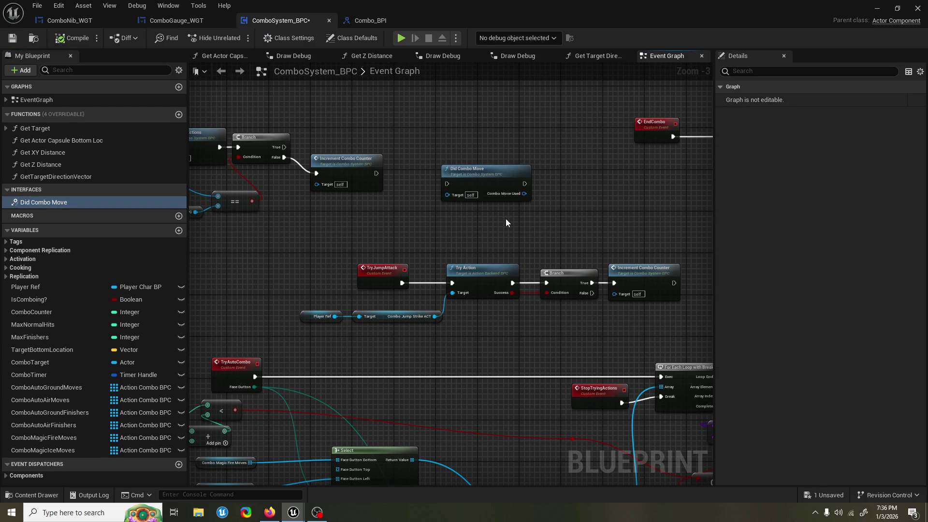
pyautogui.moveTo(504, 218)
pyautogui.mouseDown()
pyautogui.moveTo(474, 228)
pyautogui.moveTo(454, 203)
pyautogui.moveTo(454, 214)
pyautogui.mouseUp()
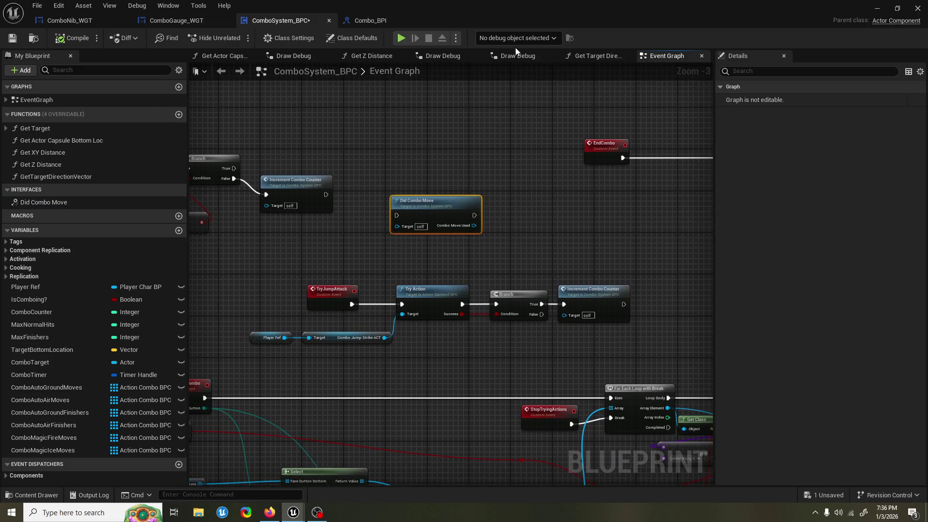
pyautogui.click(373, 21)
pyautogui.click(385, 290)
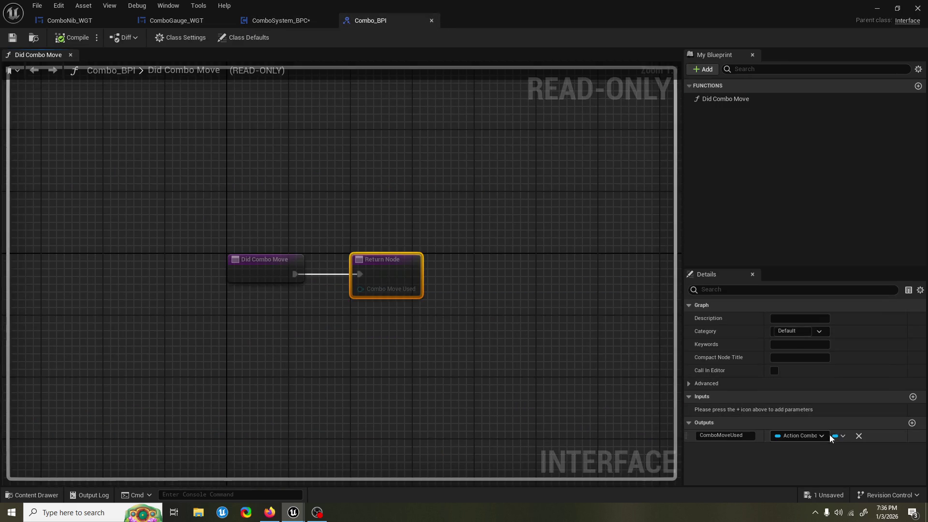
# - Add a new input, delete the ComboMoveUsed output, and compile and save
pyautogui.click(913, 396)
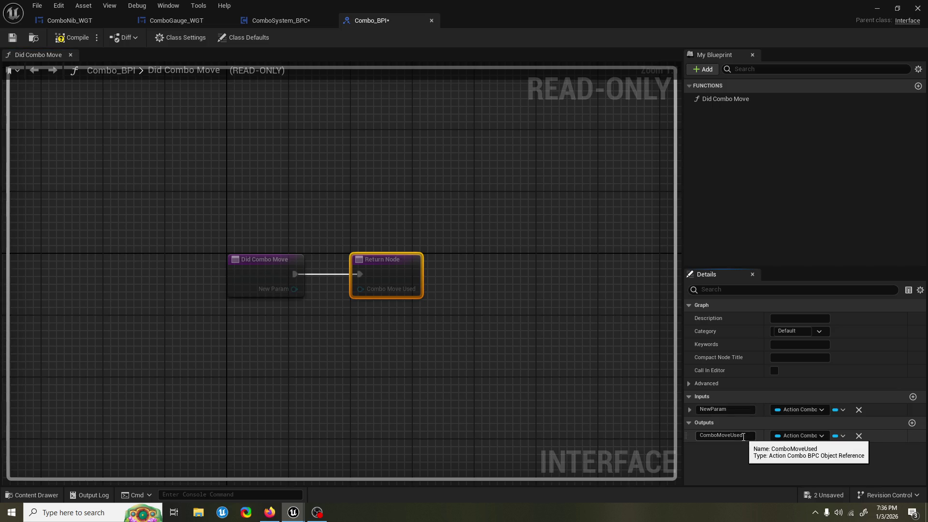
pyautogui.click(725, 436)
pyautogui.click(858, 436)
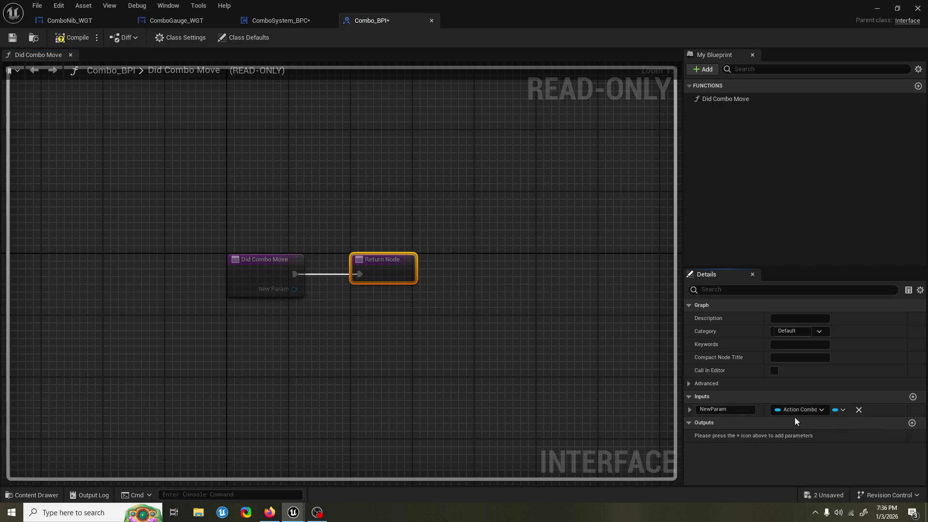
pyautogui.click(72, 38)
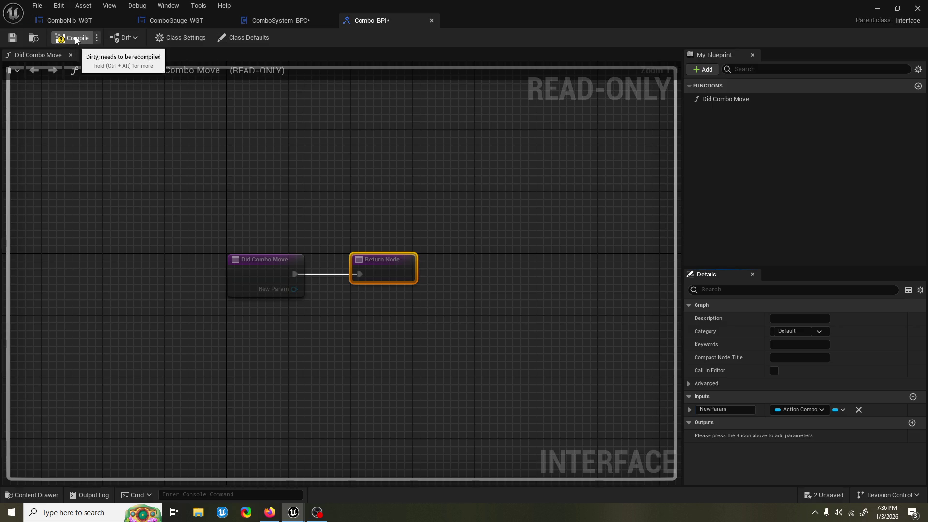
pyautogui.hotkey('ctrl', 's')
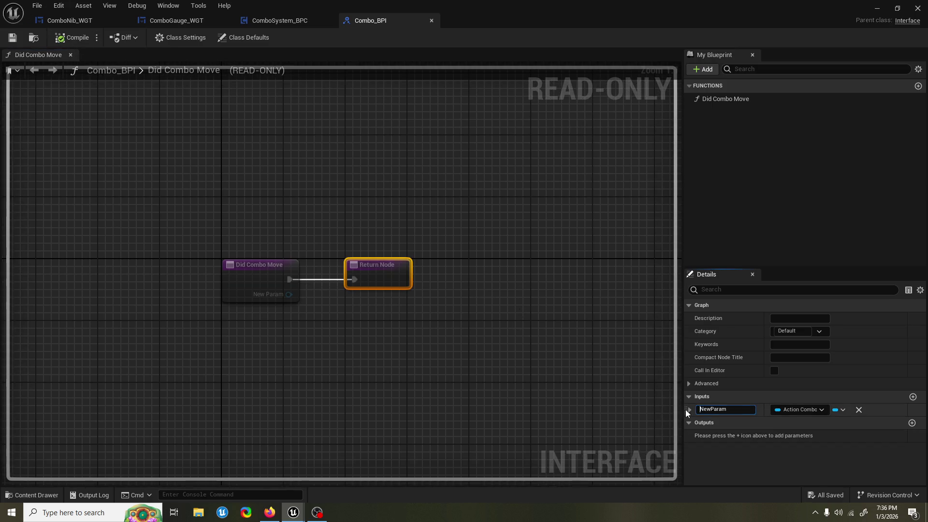
# - Rename the NewParam input to Combo Move Used, then compile and save
pyautogui.click(734, 410)
pyautogui.click(636, 411)
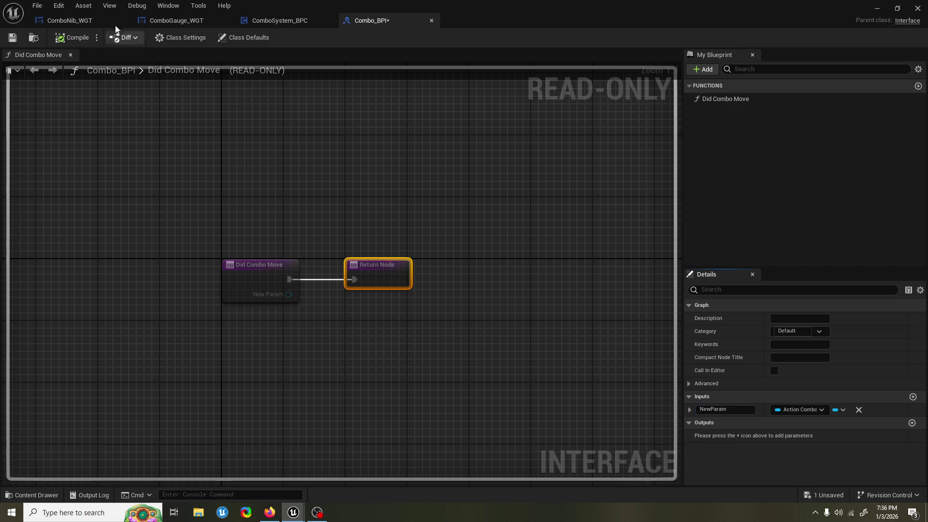
pyautogui.click(720, 410)
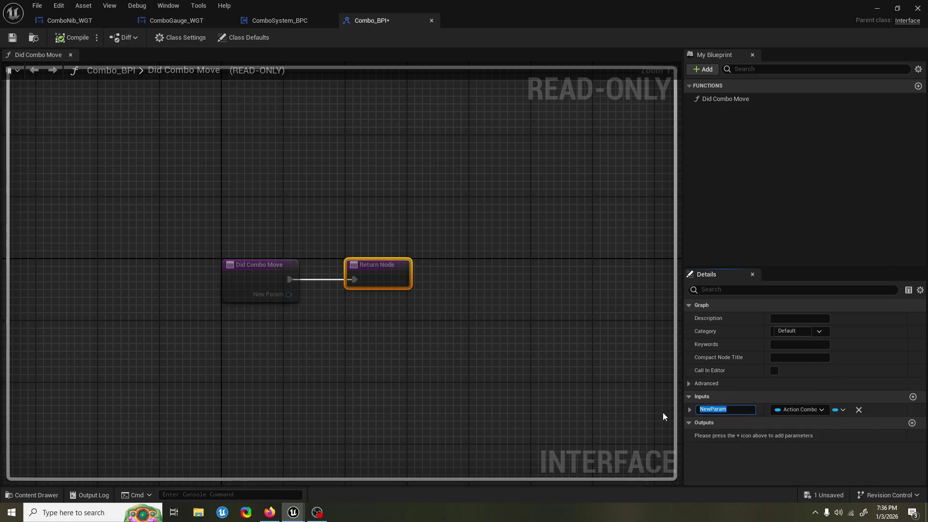
pyautogui.write('ComboMoveUsed')
pyautogui.click(755, 393)
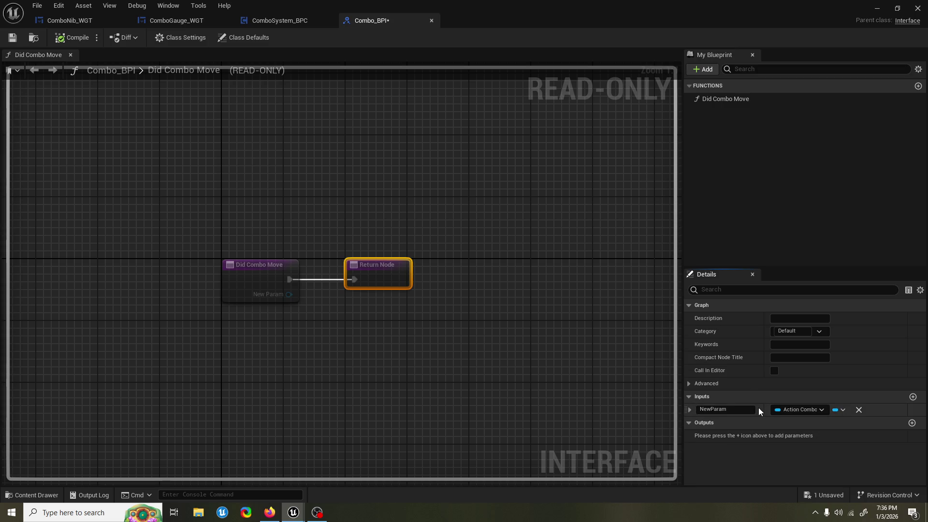
pyautogui.click(721, 409)
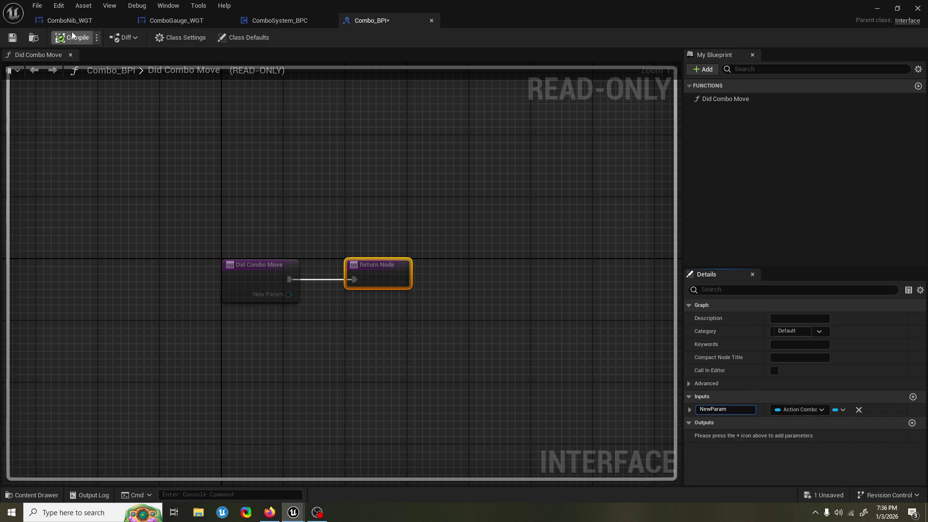
pyautogui.moveTo(746, 414); pyautogui.dragTo(653, 417)
pyautogui.write('ComboMoveUsed')
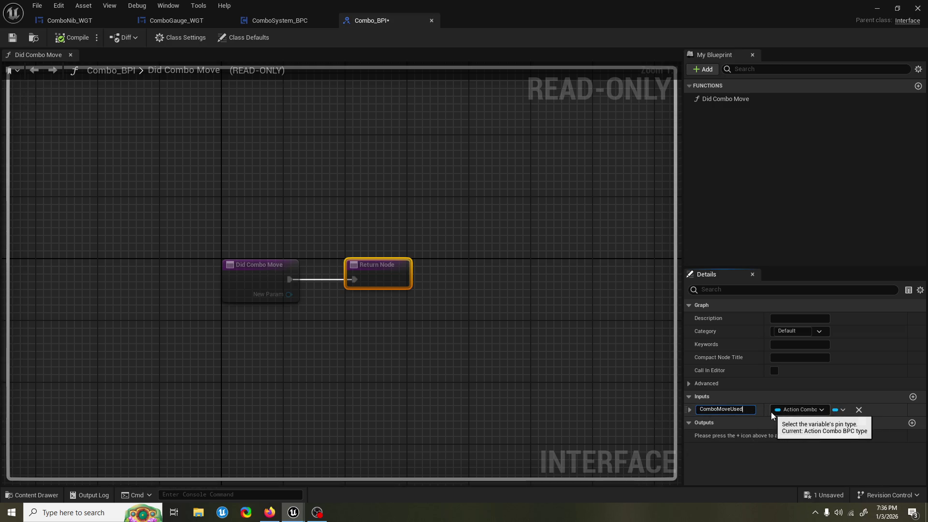
pyautogui.press('Escape')
pyautogui.moveTo(753, 409); pyautogui.dragTo(619, 409)
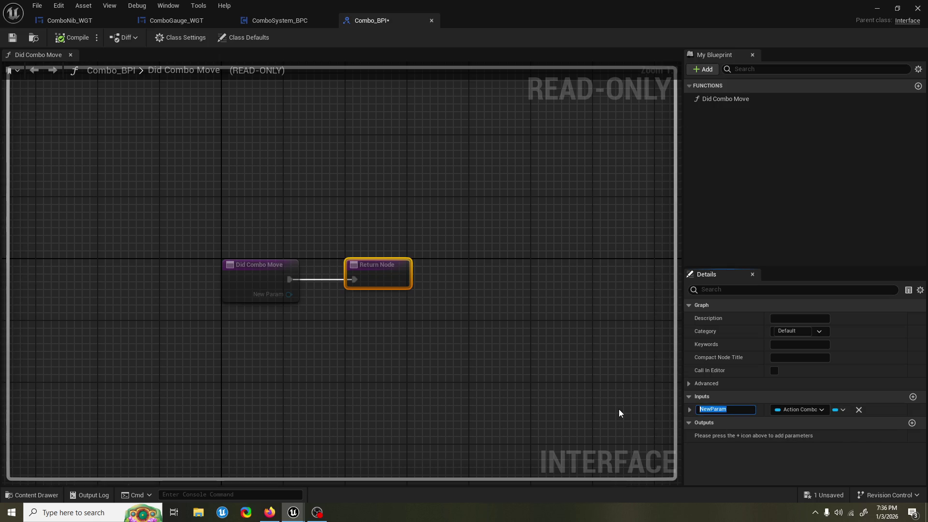
pyautogui.write('Combo Move Used')
pyautogui.press('Return')
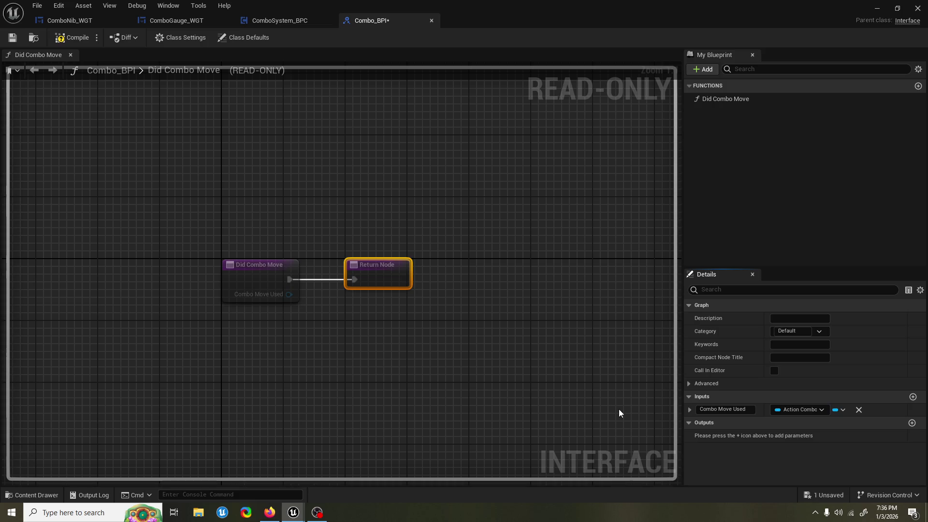
pyautogui.click(83, 37)
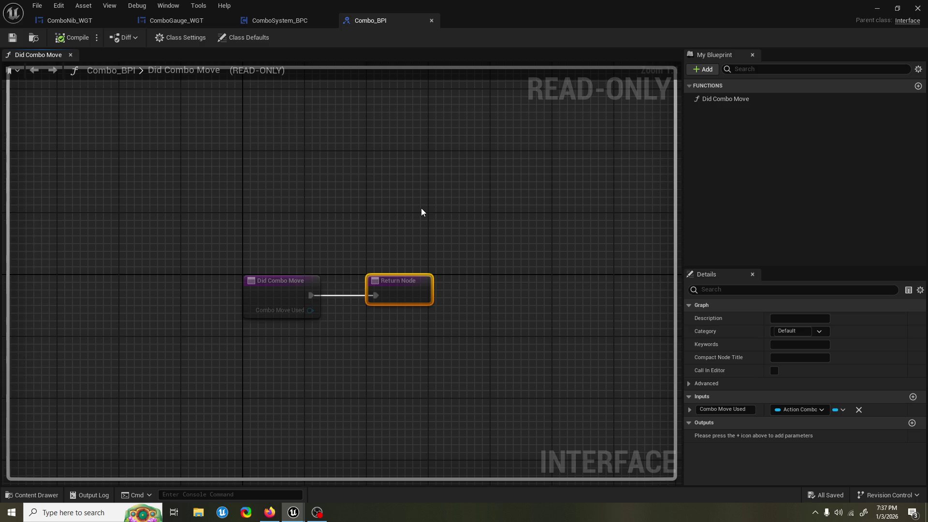
# - Replace the outdated Did Combo Move node in ComboSystem_BPC with a fresh one
pyautogui.click(286, 25)
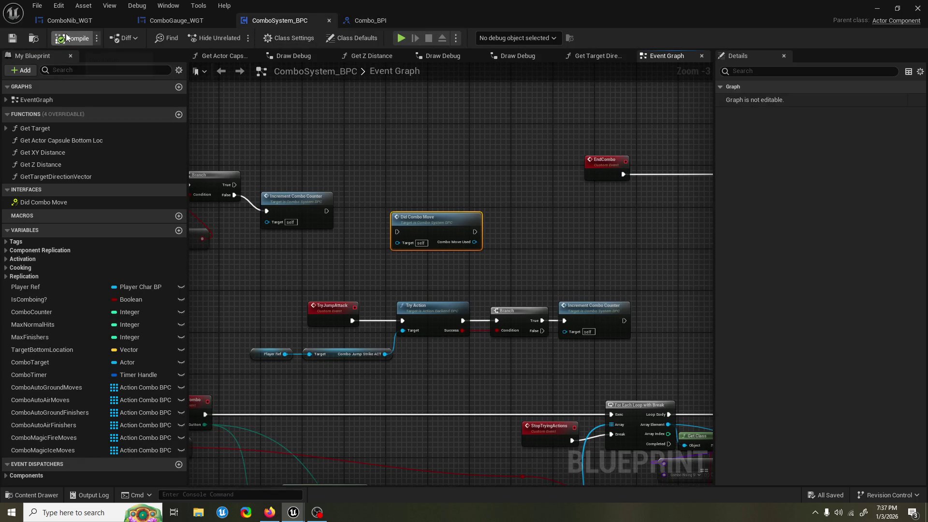
pyautogui.click(368, 21)
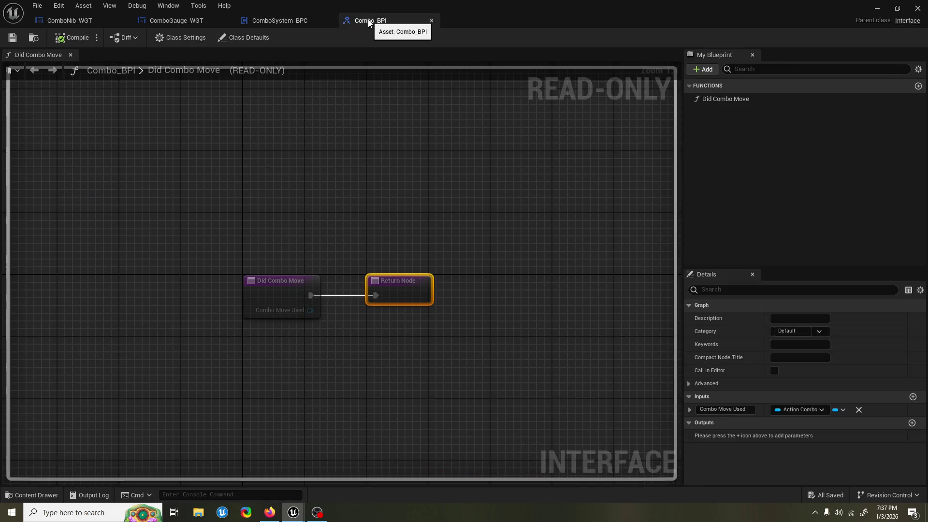
pyautogui.click(314, 18)
pyautogui.click(431, 217)
pyautogui.press('Delete')
pyautogui.moveTo(118, 207); pyautogui.dragTo(408, 189)
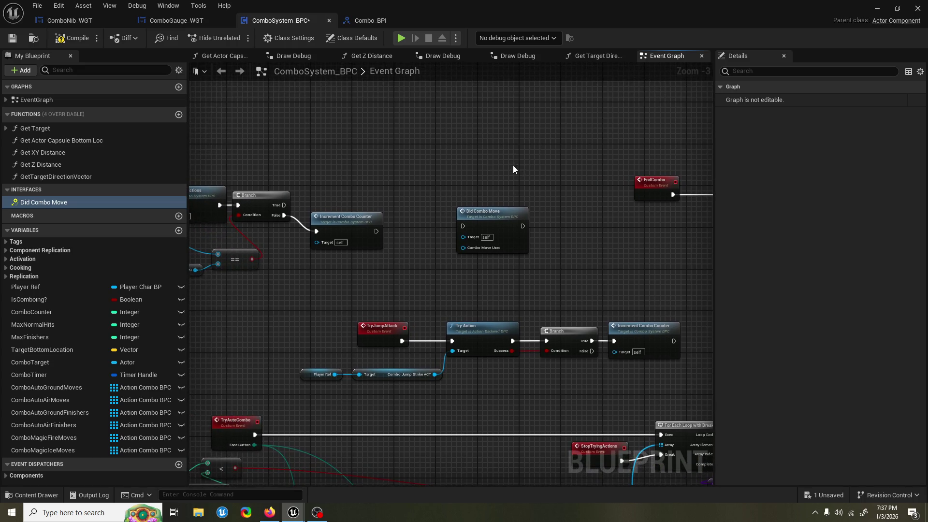
# - Move the Did Combo Move node up beside the StartCombo event
pyautogui.scroll(1, 523, 165)
pyautogui.moveTo(526, 167); pyautogui.dragTo(525, 161)
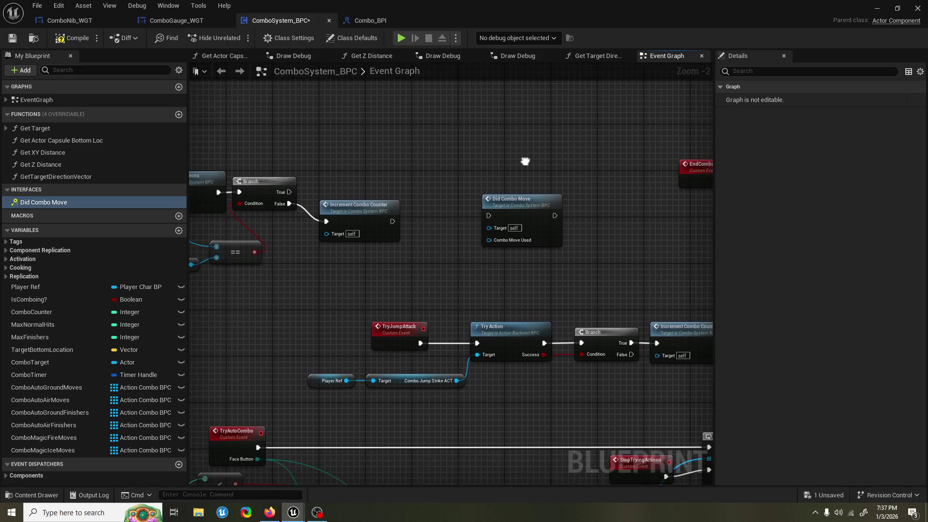
pyautogui.moveTo(498, 203); pyautogui.dragTo(457, 206)
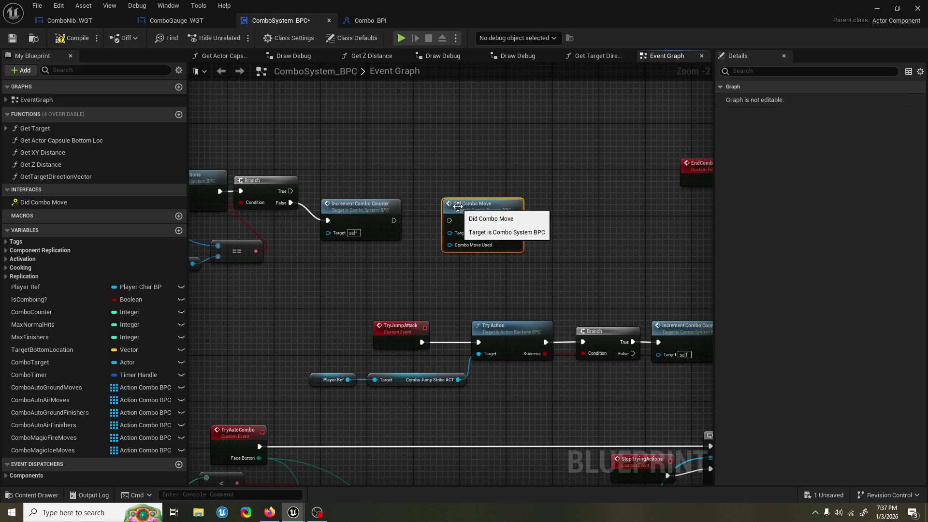
pyautogui.click(438, 182)
pyautogui.scroll(-4, 459, 155)
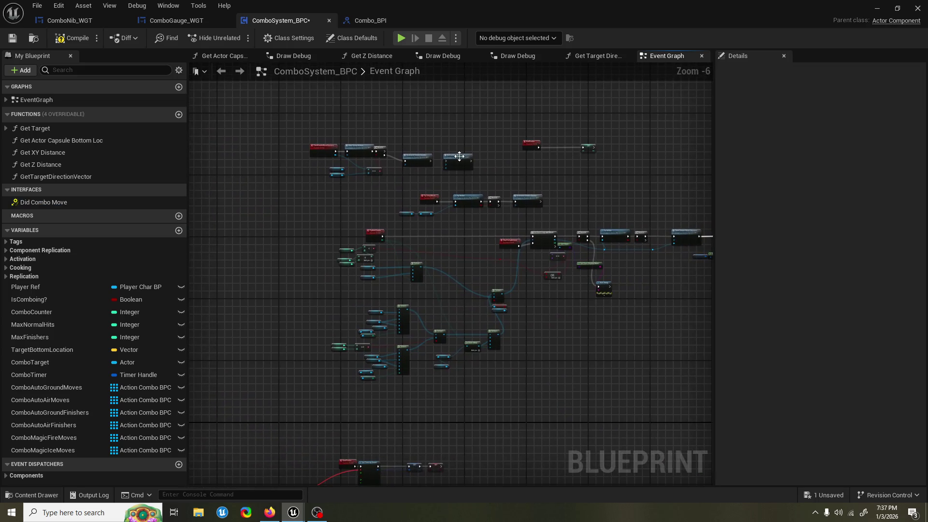
pyautogui.scroll(3, 599, 334)
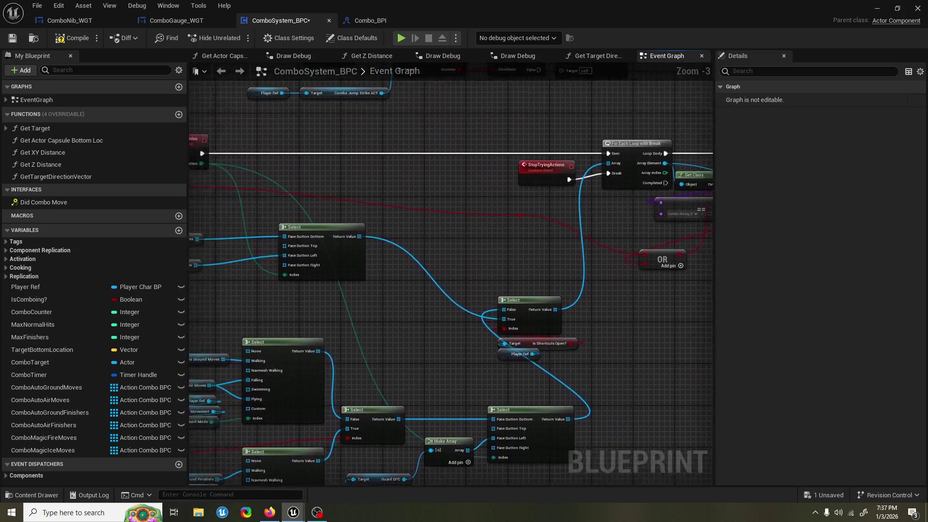
pyautogui.click(421, 311)
pyautogui.scroll(-2, 508, 302)
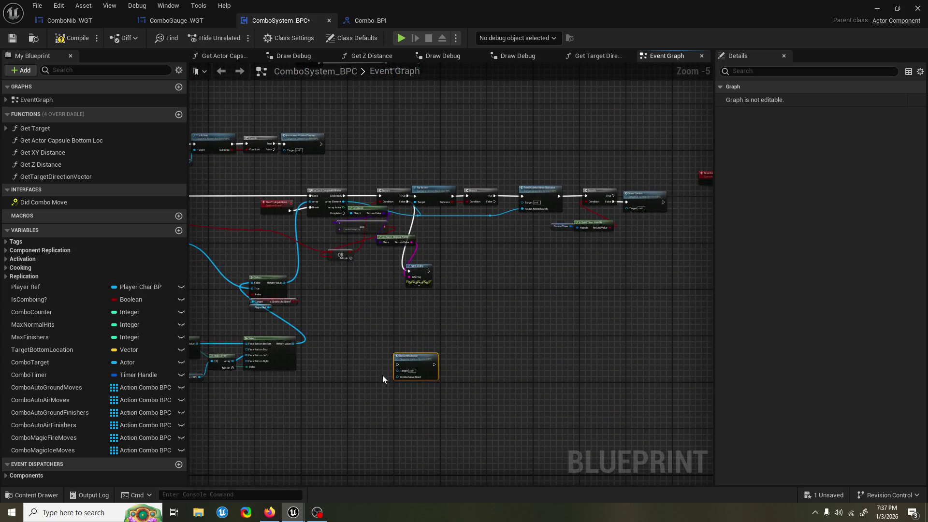
pyautogui.moveTo(421, 366)
pyautogui.mouseDown()
pyautogui.moveTo(555, 302)
pyautogui.moveTo(649, 274)
pyautogui.moveTo(586, 276)
pyautogui.mouseUp()
pyautogui.scroll(1, 556, 302)
pyautogui.click(570, 221)
pyautogui.scroll(-6, 570, 221)
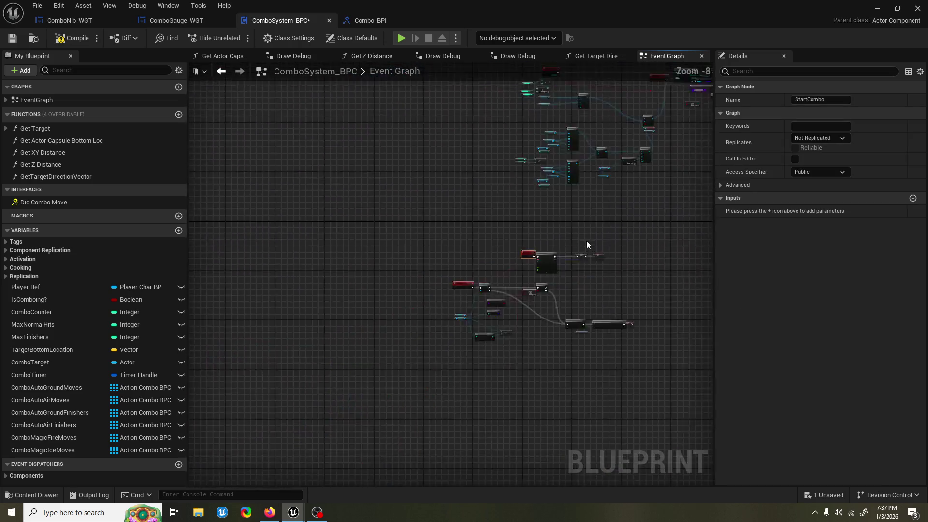
pyautogui.moveTo(596, 196)
pyautogui.mouseDown()
pyautogui.moveTo(443, 298)
pyautogui.moveTo(600, 227)
pyautogui.moveTo(662, 188)
pyautogui.moveTo(621, 228)
pyautogui.mouseUp()
pyautogui.scroll(7, 442, 297)
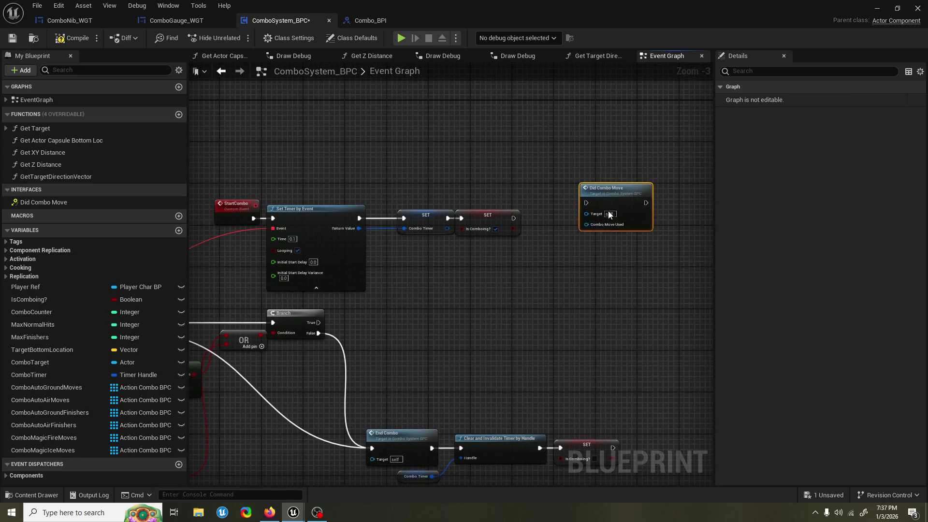
pyautogui.moveTo(564, 251)
pyautogui.mouseDown()
pyautogui.moveTo(621, 230)
pyautogui.moveTo(622, 208)
pyautogui.moveTo(576, 186)
pyautogui.mouseUp()
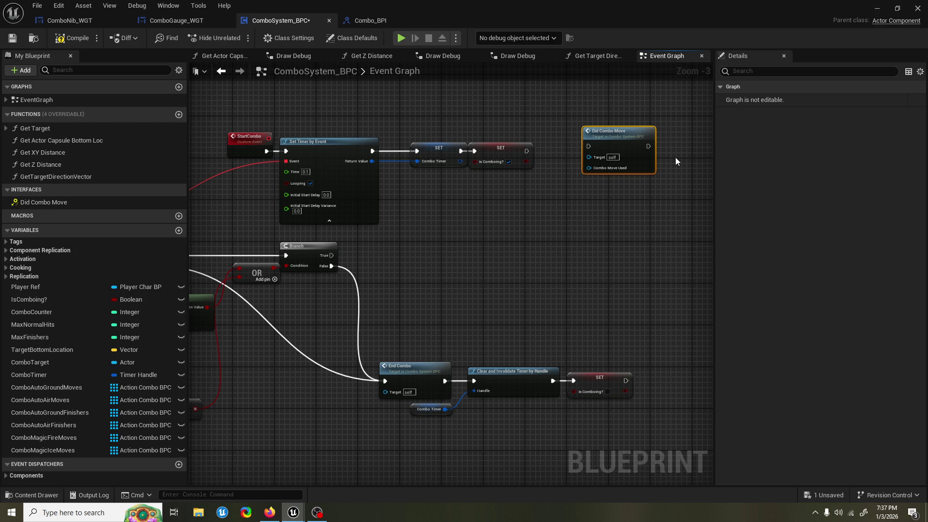
# - Carry Did Combo Move across the graph below the Tried Combo Move Success chain
pyautogui.moveTo(614, 219)
pyautogui.mouseDown()
pyautogui.moveTo(758, 214)
pyautogui.moveTo(871, 196)
pyautogui.mouseUp()
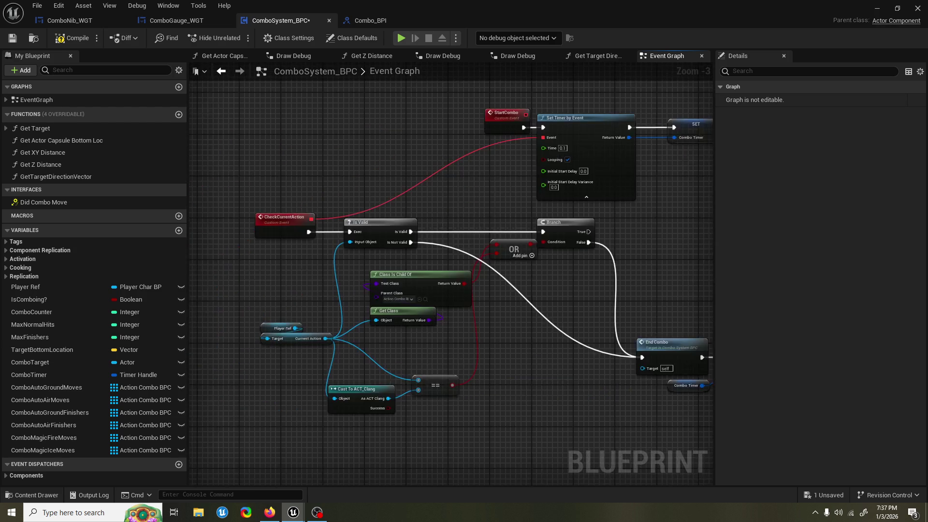
pyautogui.moveTo(604, 241); pyautogui.dragTo(450, 263)
pyautogui.scroll(-2, 449, 263)
pyautogui.moveTo(339, 311)
pyautogui.mouseDown()
pyautogui.moveTo(382, 264)
pyautogui.moveTo(460, 297)
pyautogui.moveTo(587, 203)
pyautogui.moveTo(506, 241)
pyautogui.moveTo(523, 275)
pyautogui.mouseUp()
pyautogui.scroll(1, 510, 256)
# - Select the Branch, Start Combo and timer check nodes and shift them right
pyautogui.scroll(1, 523, 275)
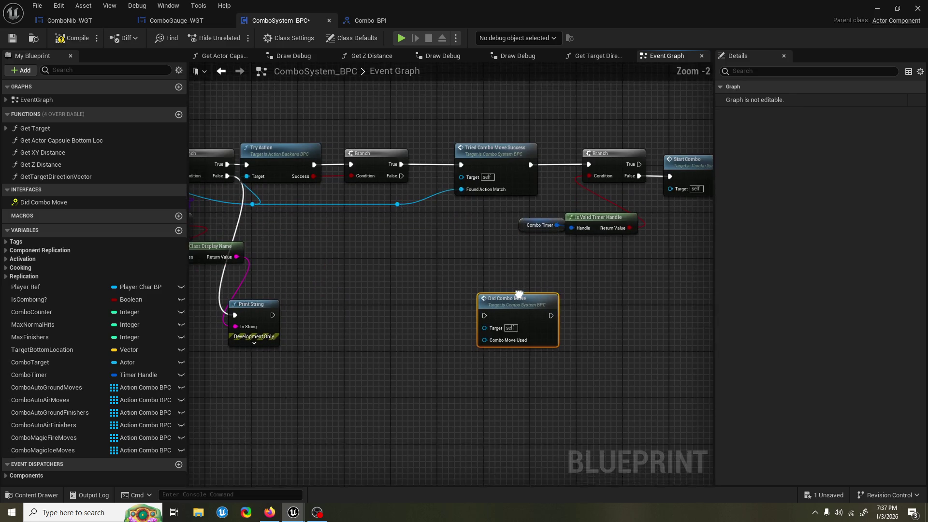
pyautogui.moveTo(517, 339); pyautogui.dragTo(495, 255)
pyautogui.scroll(1, 460, 191)
pyautogui.moveTo(449, 182); pyautogui.dragTo(601, 307)
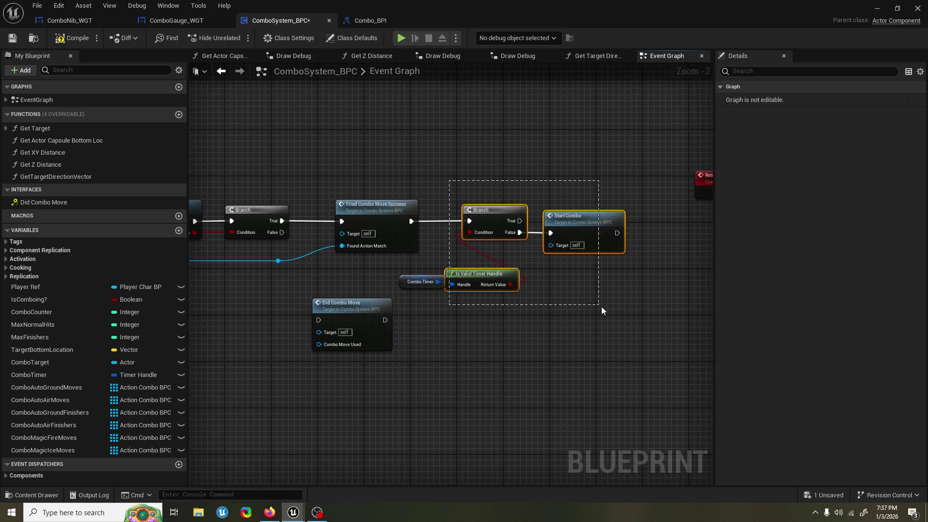
pyautogui.moveTo(432, 182); pyautogui.dragTo(636, 332)
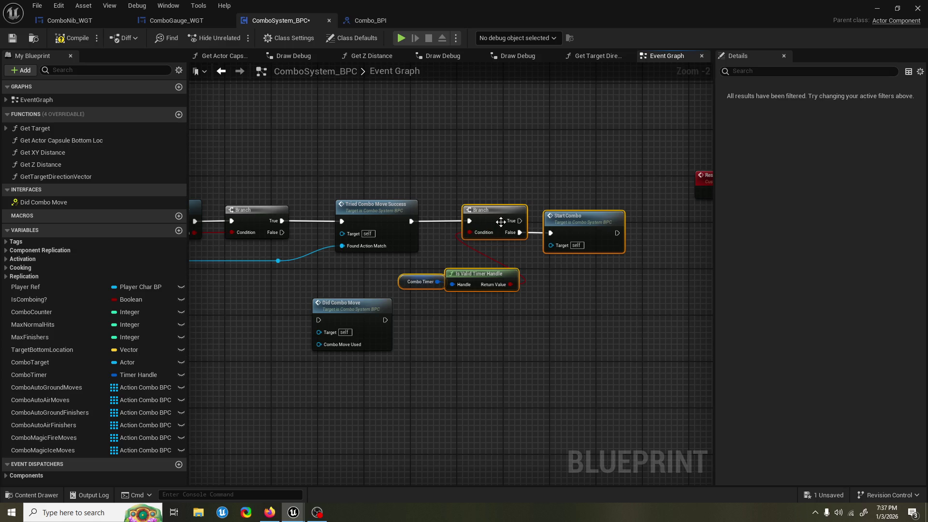
pyautogui.moveTo(501, 222); pyautogui.dragTo(563, 223)
# - At the TriedComboMoveSuccess event, move Increment Combo Counter and the Branch group right to make room
pyautogui.doubleClick(376, 216)
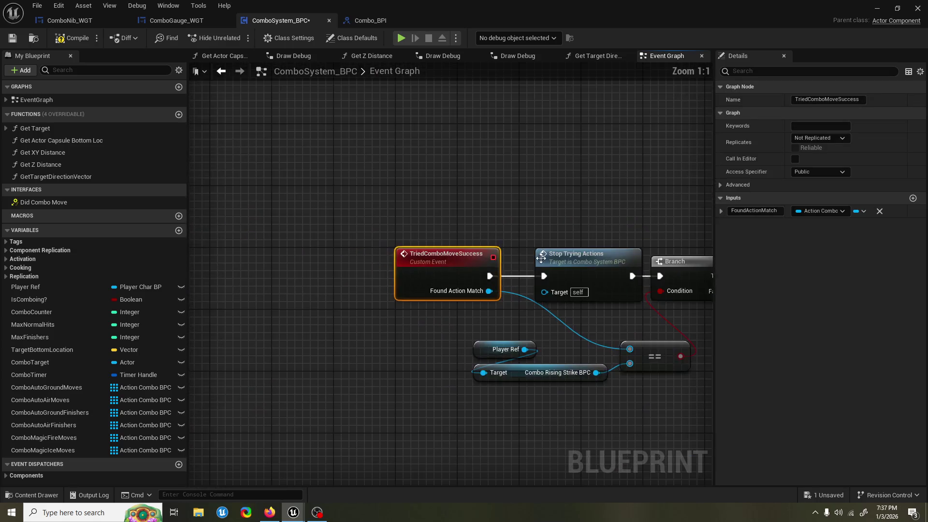
pyautogui.scroll(-1, 559, 183)
pyautogui.moveTo(559, 183); pyautogui.dragTo(420, 165)
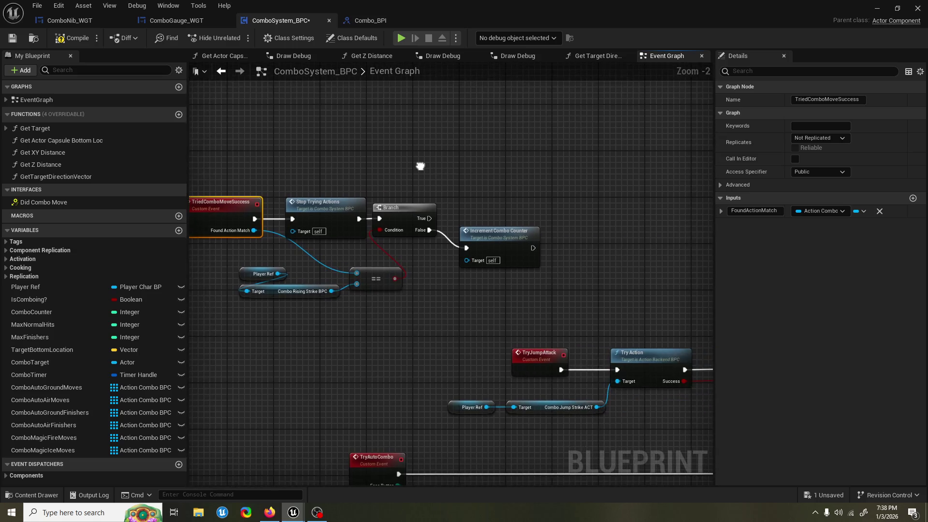
pyautogui.moveTo(489, 242); pyautogui.dragTo(508, 209)
pyautogui.moveTo(580, 294); pyautogui.dragTo(402, 184)
pyautogui.moveTo(352, 297); pyautogui.dragTo(239, 263)
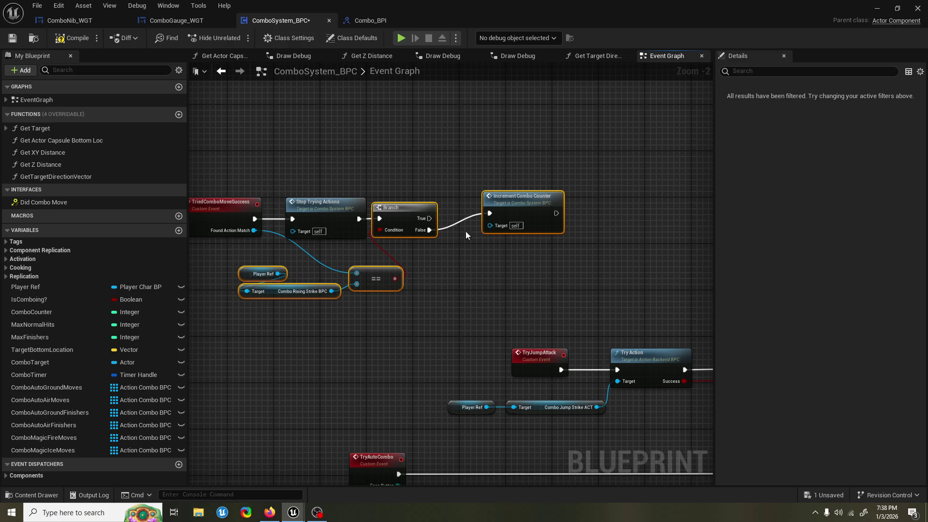
pyautogui.moveTo(525, 211)
pyautogui.mouseDown()
pyautogui.moveTo(653, 211)
pyautogui.moveTo(632, 228)
pyautogui.mouseUp()
pyautogui.click(653, 212)
pyautogui.moveTo(407, 229); pyautogui.dragTo(448, 226)
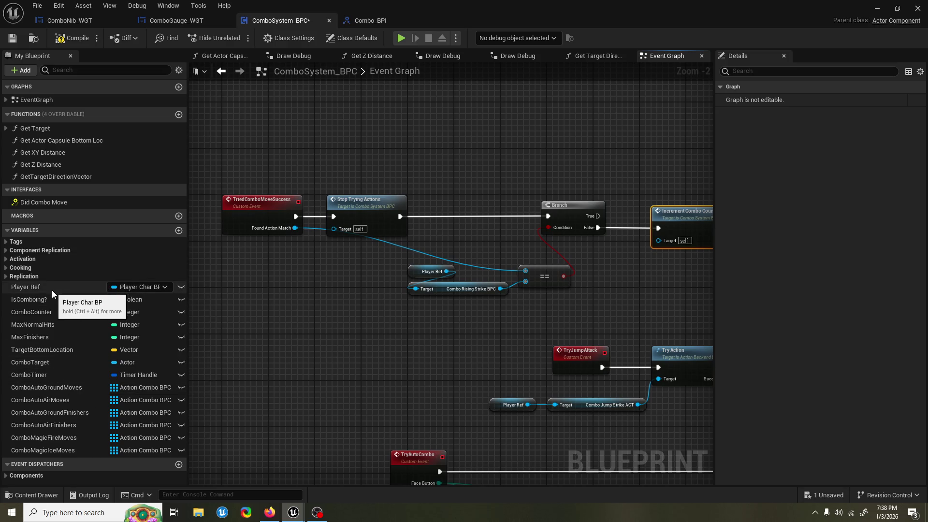
# - Drop a Did Combo Move call after Stop Trying Actions and reroute its Found Action Match wire
pyautogui.moveTo(43, 202)
pyautogui.mouseDown()
pyautogui.moveTo(530, 191)
pyautogui.moveTo(474, 196)
pyautogui.mouseUp()
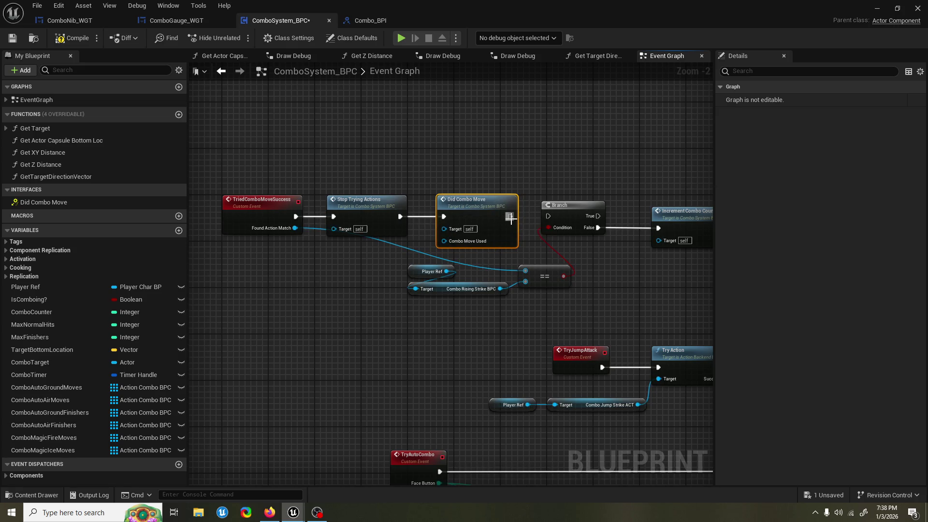
pyautogui.moveTo(504, 210); pyautogui.dragTo(499, 209)
pyautogui.moveTo(368, 199); pyautogui.dragTo(367, 187)
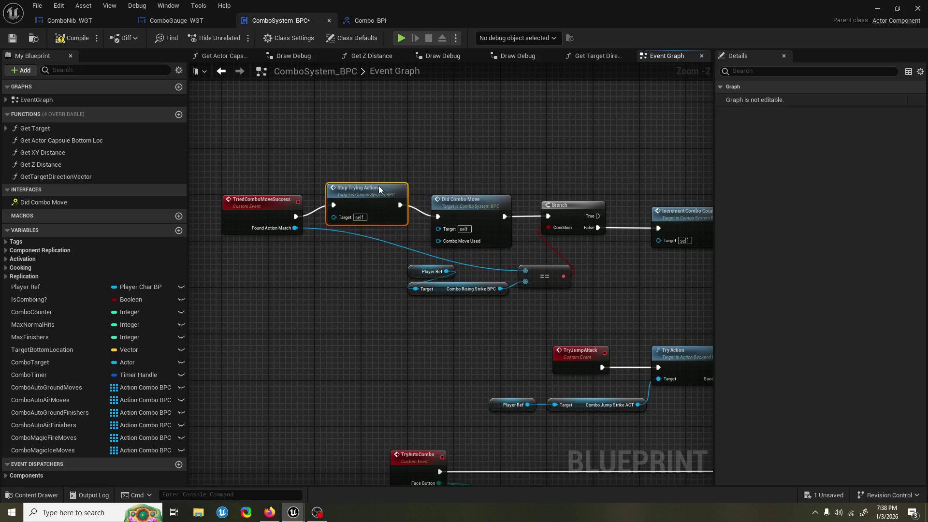
pyautogui.doubleClick(338, 231)
pyautogui.moveTo(340, 235)
pyautogui.mouseDown()
pyautogui.moveTo(351, 262)
pyautogui.moveTo(378, 232)
pyautogui.moveTo(438, 241)
pyautogui.mouseUp()
# - Compile and save the ComboSystem_BPC blueprint
pyautogui.click(75, 41)
pyautogui.rightClick(463, 185)
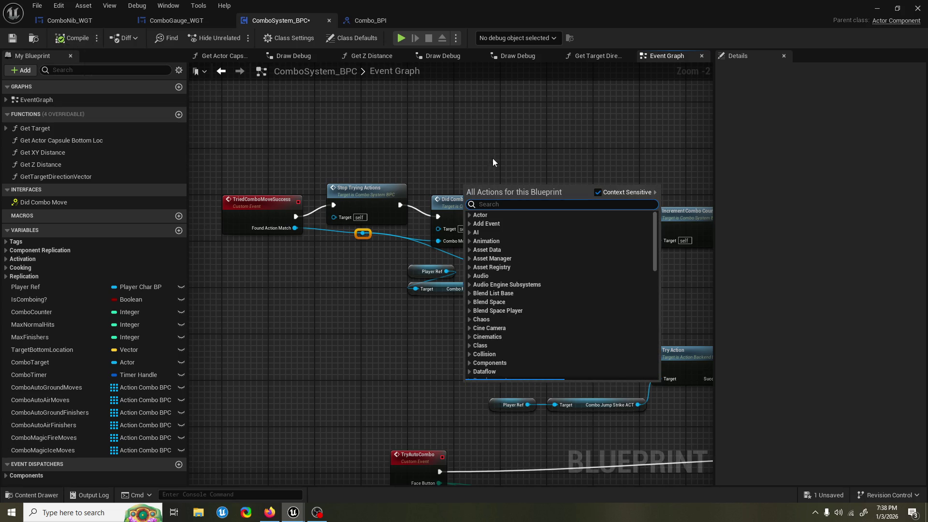
pyautogui.click(492, 158)
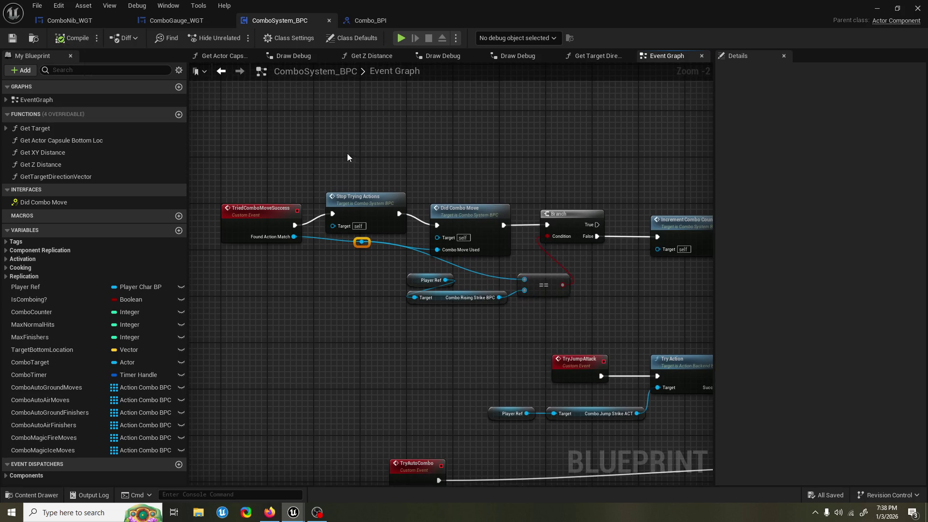
# - From the ComboGauge_WGT editor, search 'player hud' across all content and locate the PlayerHUD widget blueprint
pyautogui.click(174, 23)
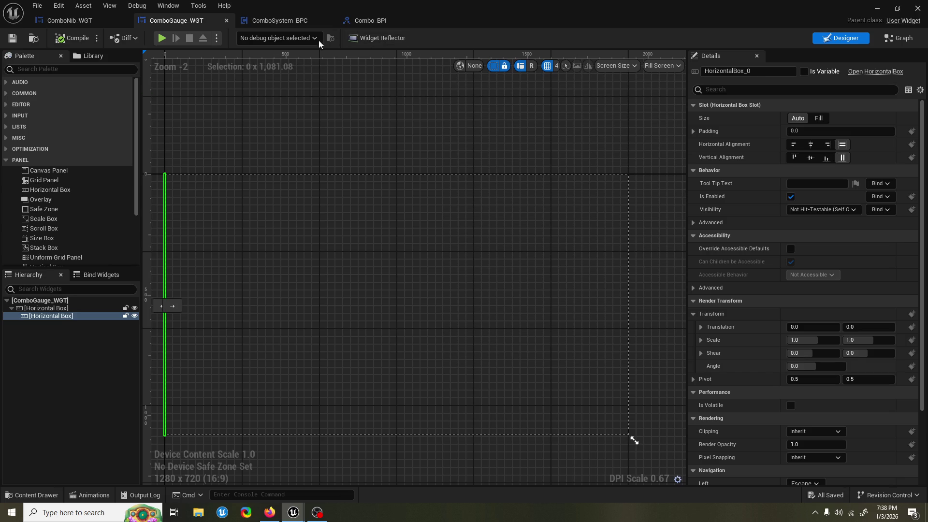
pyautogui.click(31, 495)
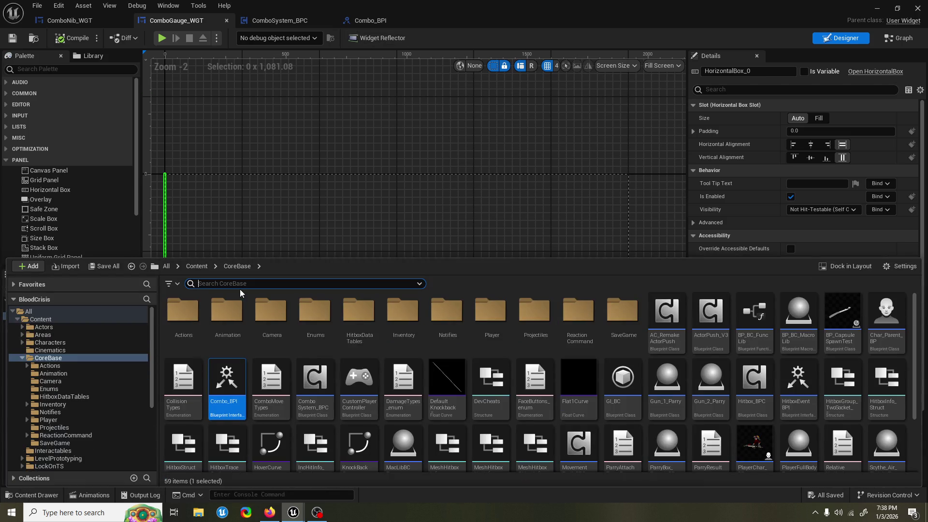
pyautogui.write('player hud')
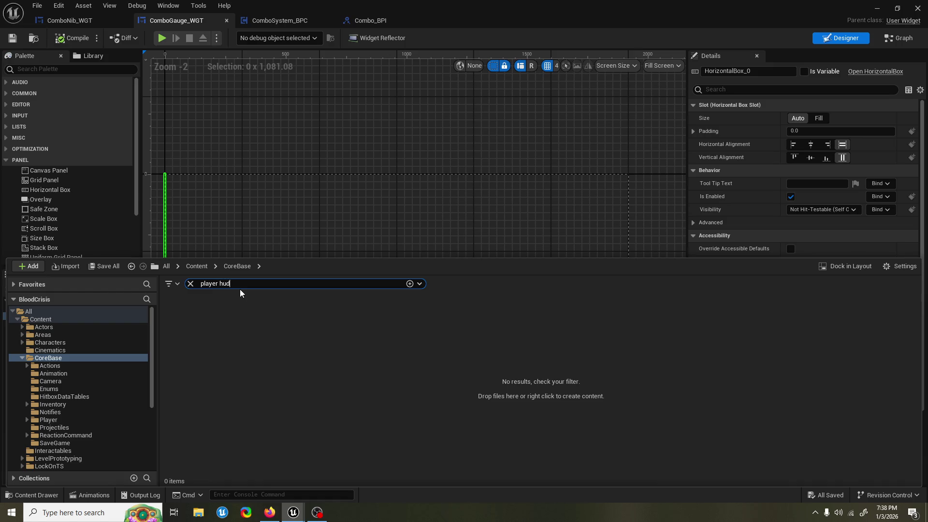
pyautogui.click(121, 313)
pyautogui.click(194, 322)
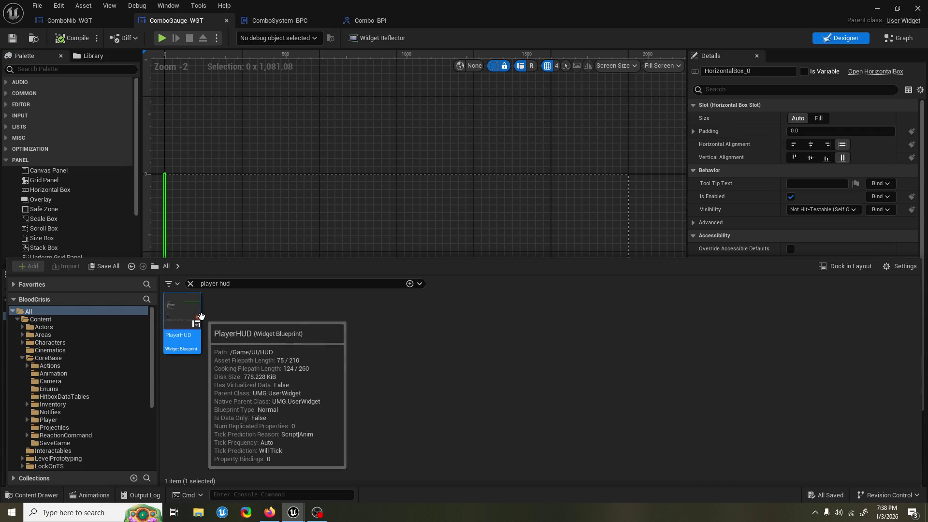
pyautogui.hotkey('ctrl', 'b')
# - Open PlayerHUD and hide the tutorial labels and the Pre-Alpha disclaimer text
pyautogui.doubleClick(397, 372)
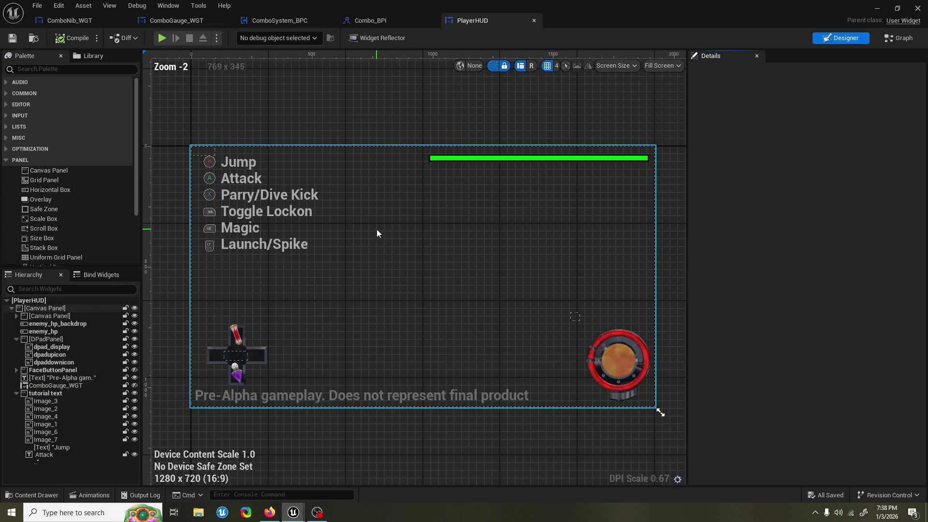
pyautogui.click(14, 393)
pyautogui.click(134, 393)
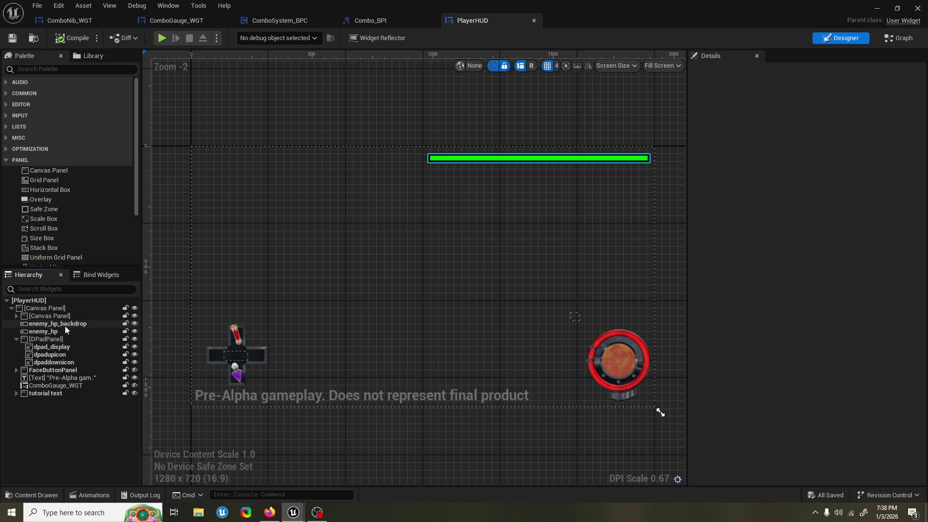
pyautogui.click(135, 377)
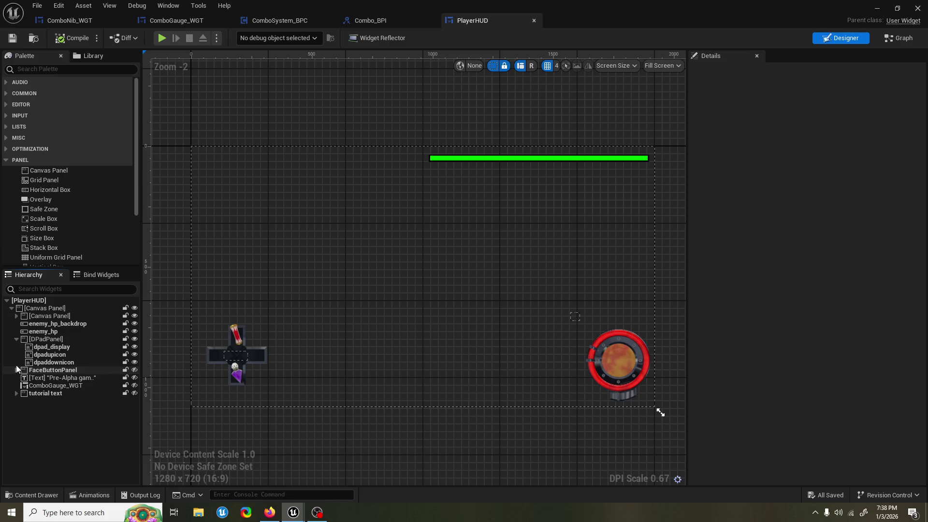
# - Select the ComboGauge_WGT widget and frame it near the top-left of the canvas
pyautogui.moveTo(360, 243); pyautogui.dragTo(466, 314)
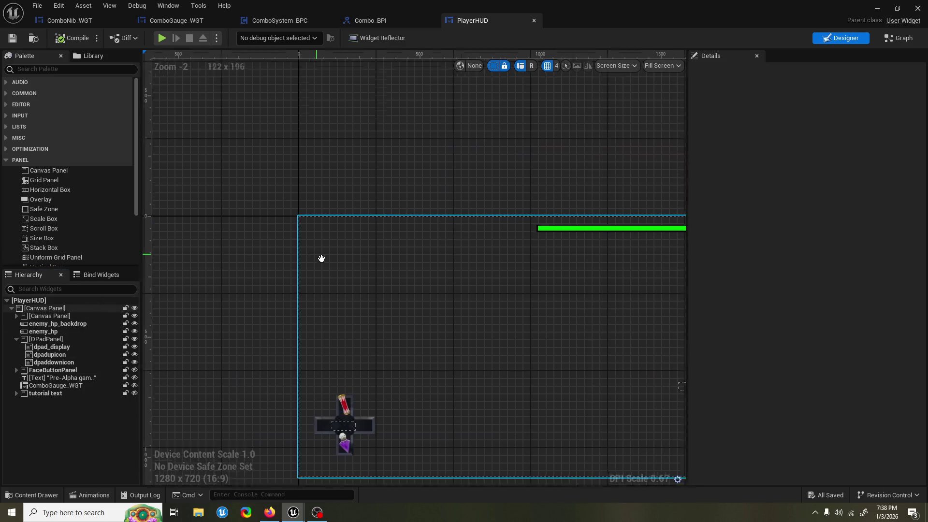
pyautogui.click(435, 248)
pyautogui.scroll(2, 435, 247)
pyautogui.click(343, 259)
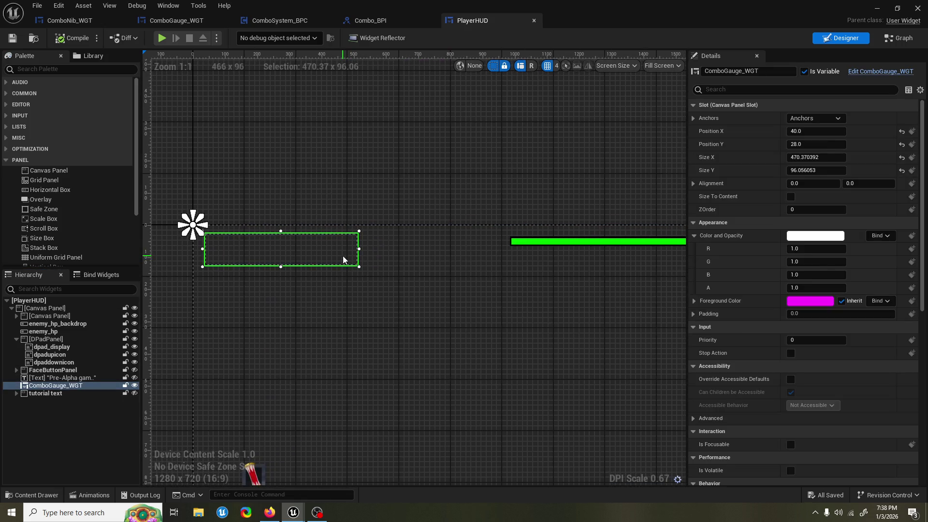
pyautogui.moveTo(336, 193)
pyautogui.mouseDown()
pyautogui.moveTo(390, 138)
pyautogui.moveTo(380, 174)
pyautogui.mouseUp()
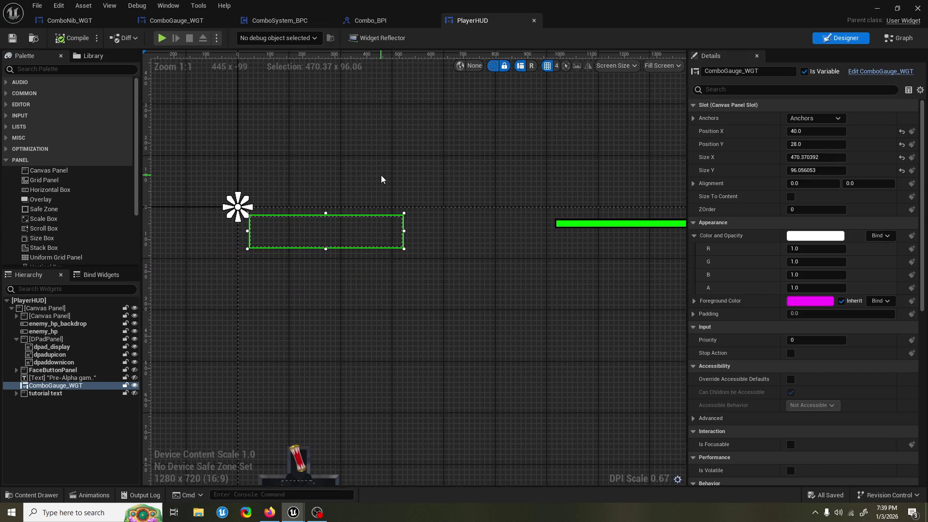